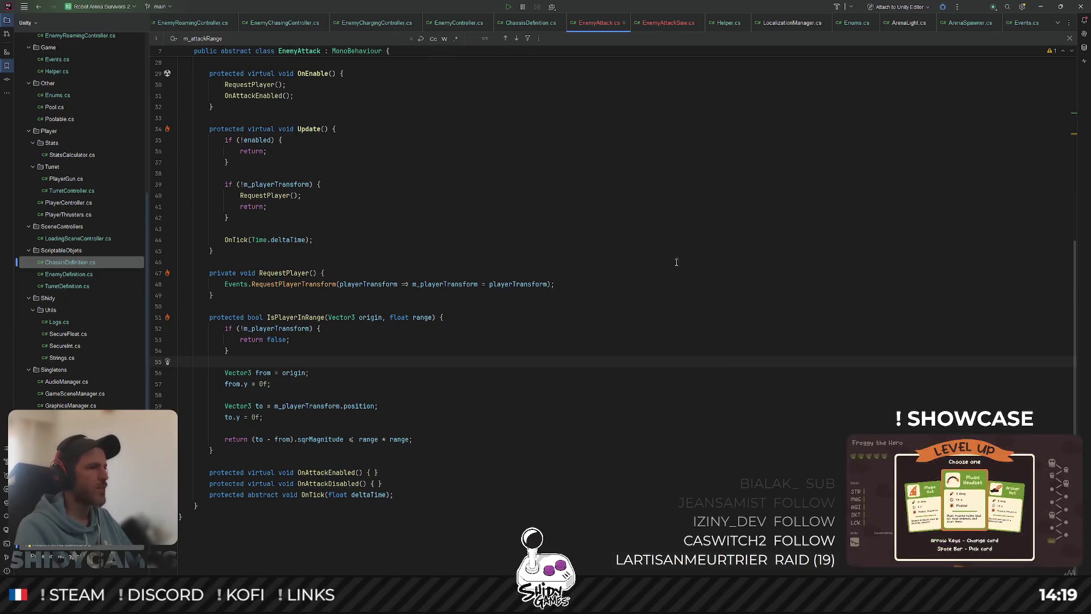
Read through EnemyAttack.cs around the Update method's early return, then minimize Rider.
scroll(608, 335, "up", 9)
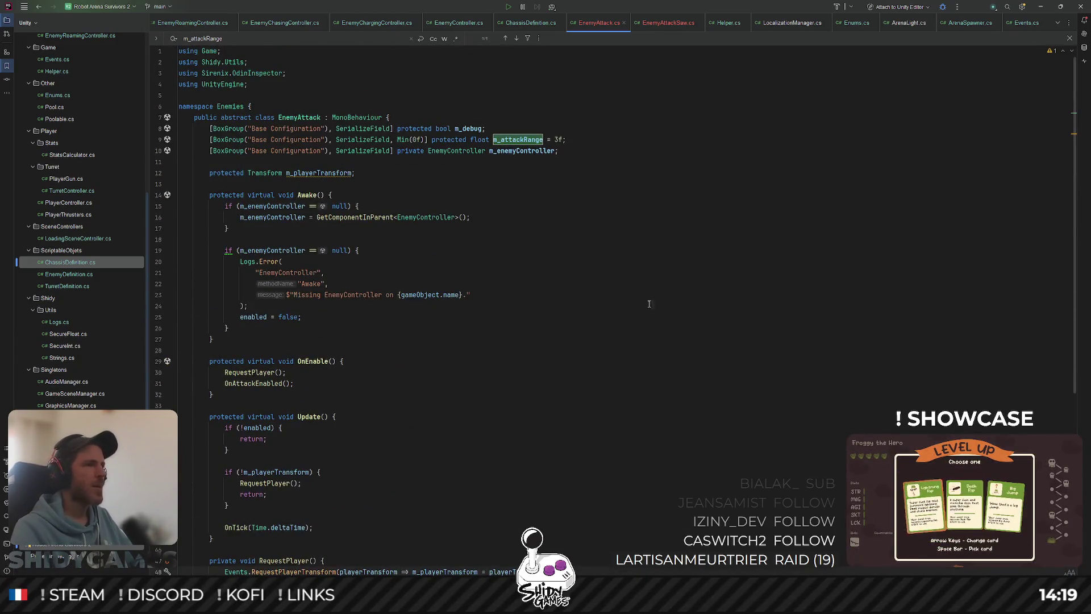
scroll(693, 227, "down", 8)
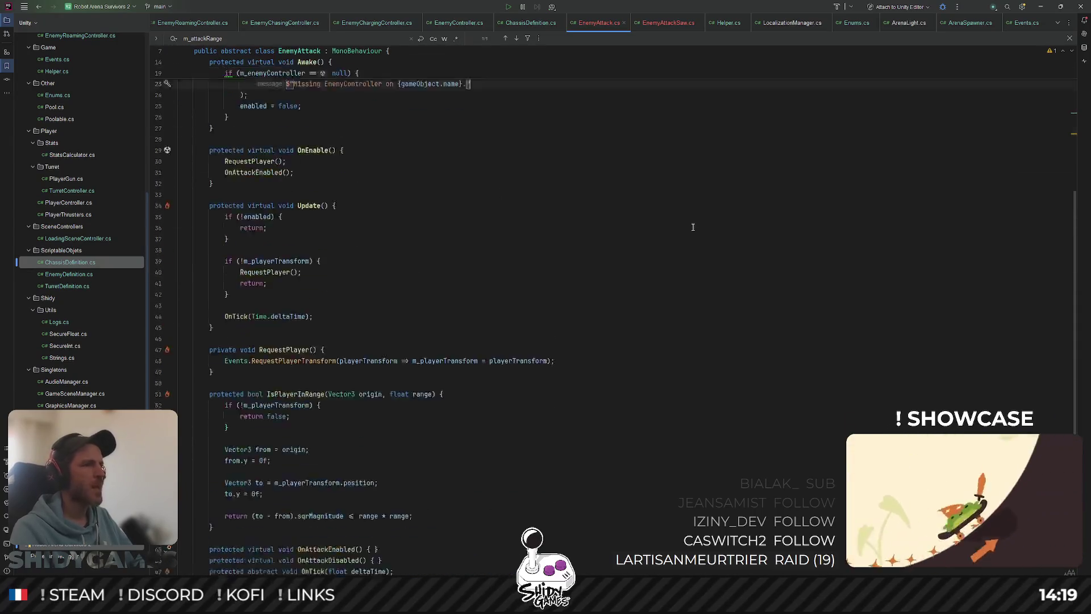
left_click(693, 227)
scroll(692, 227, "down", 1)
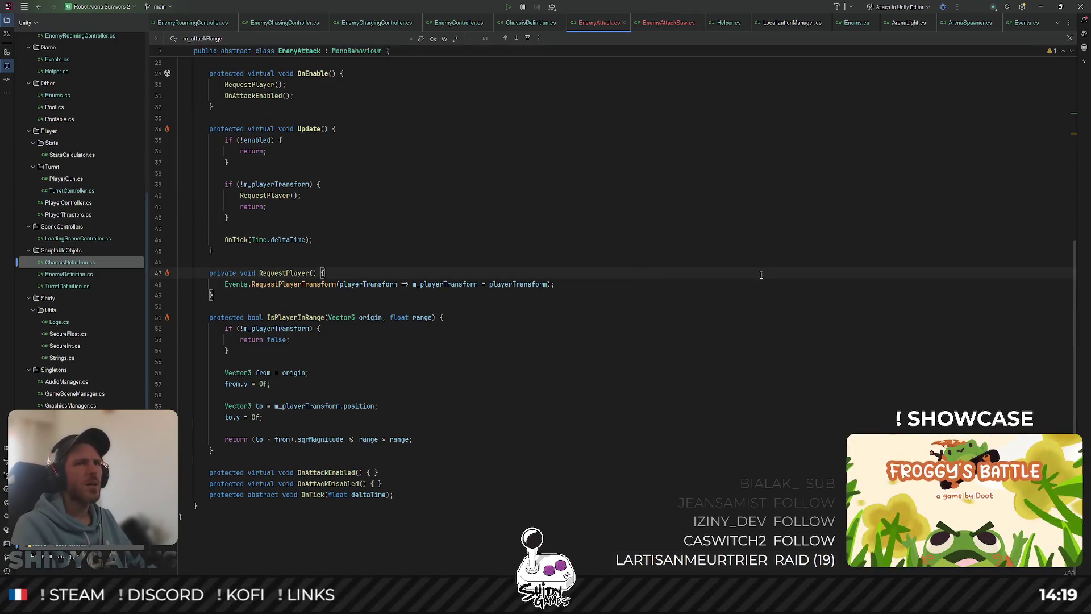
left_click(1038, 7)
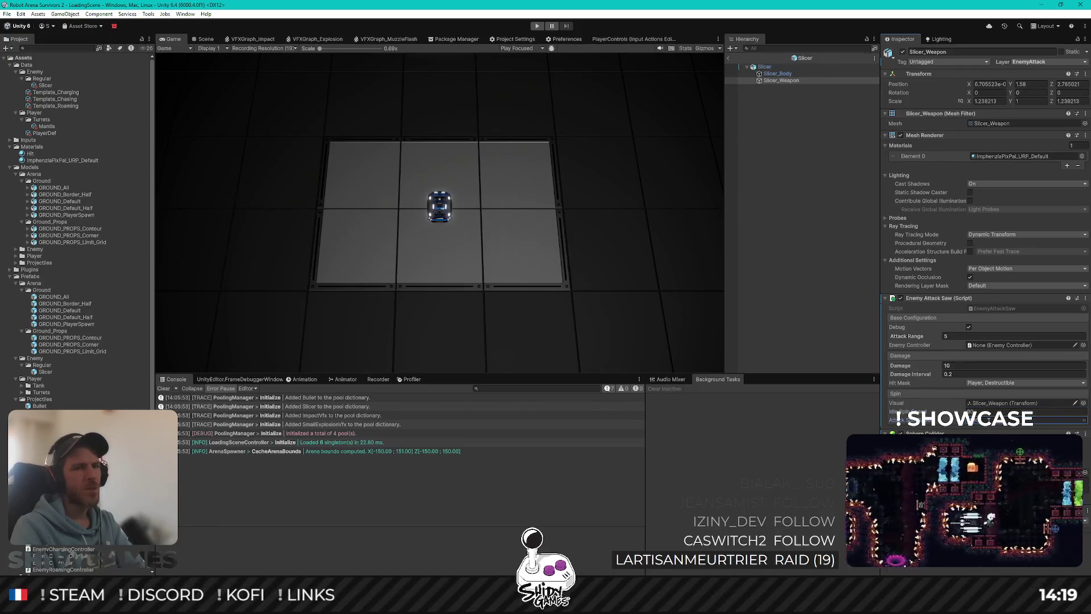
Deselect Slicer_Weapon by clicking empty space in the Hierarchy.
left_click(795, 145)
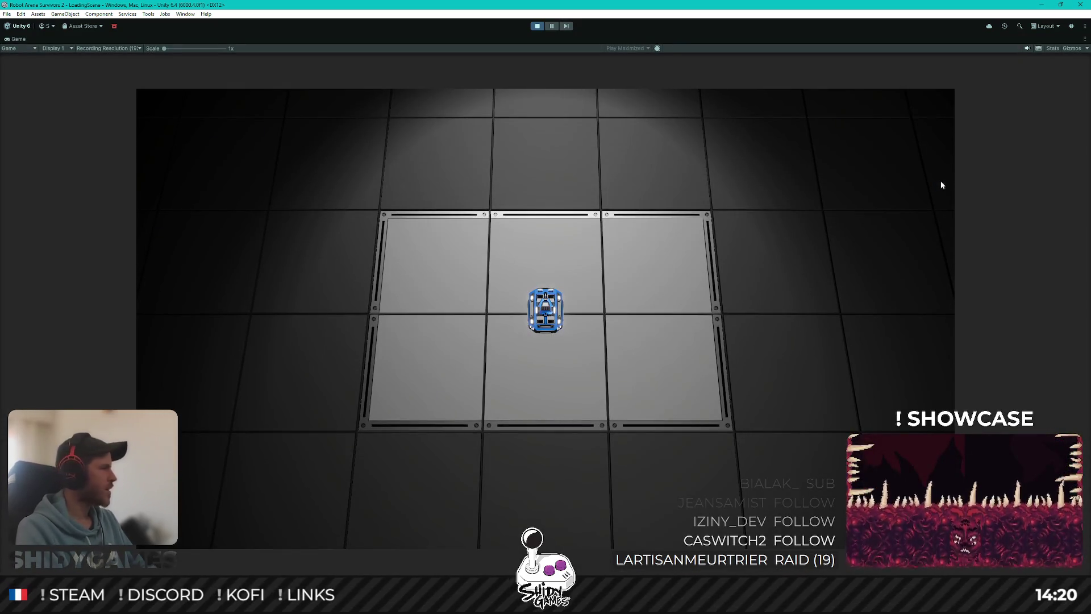
Drive the robot with WASD up, down and to both side walls of the arena.
key("w")
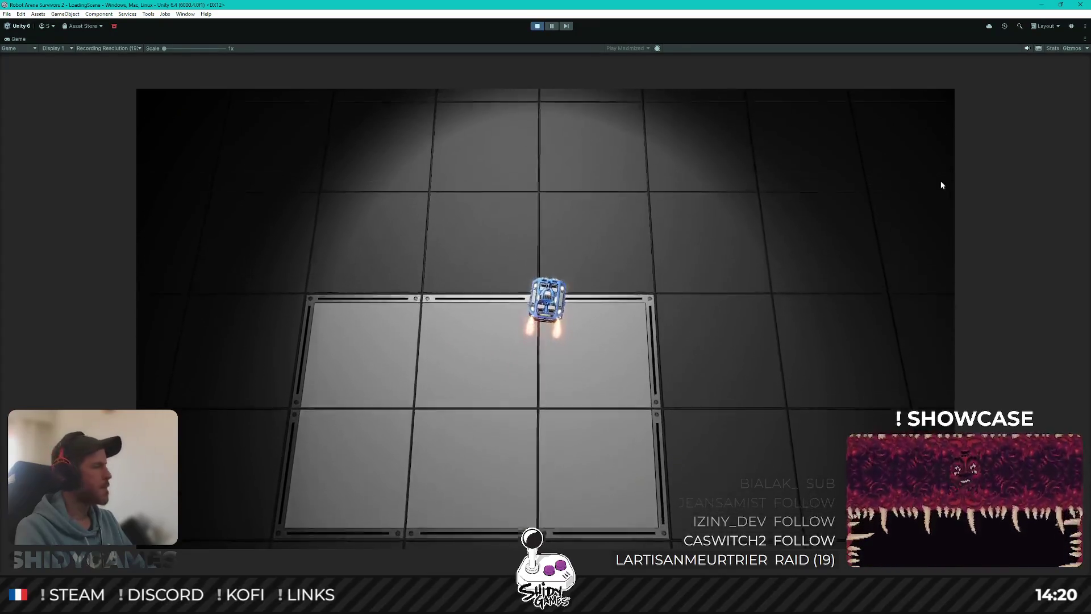
key("w")
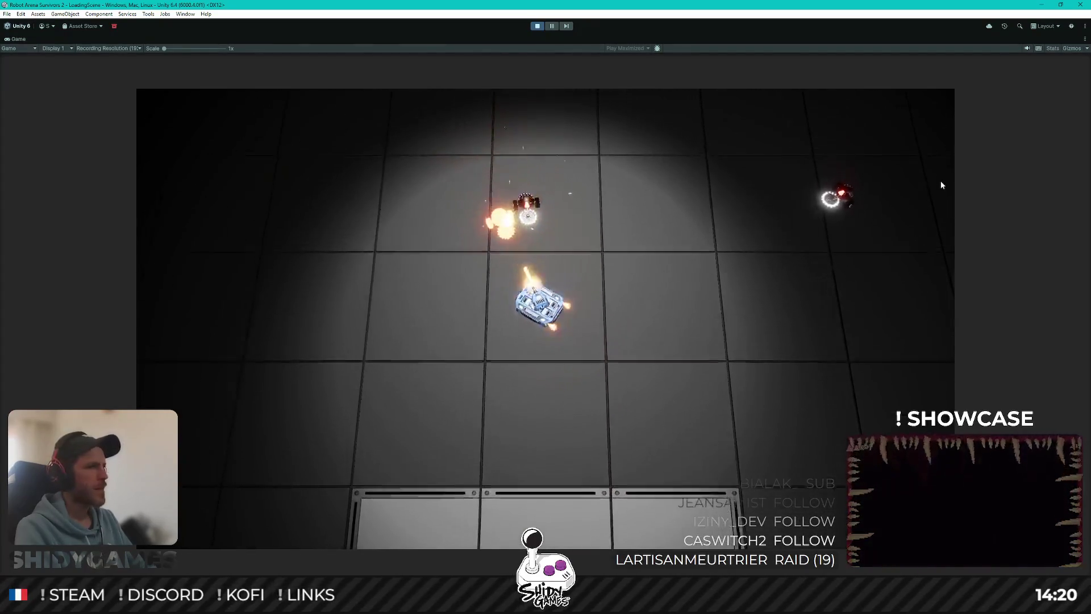
key("s")
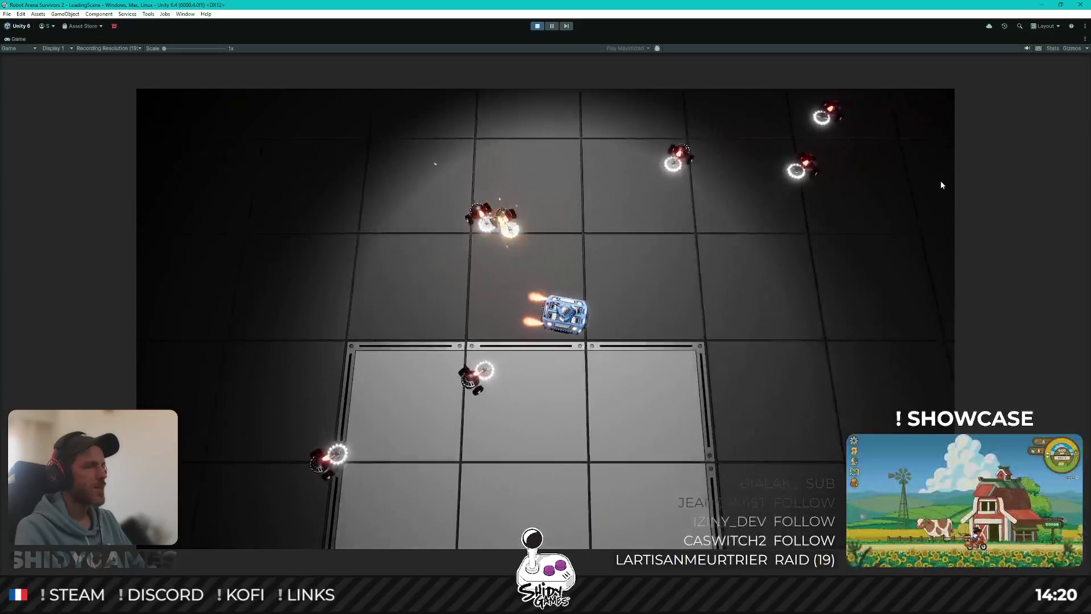
key("d")
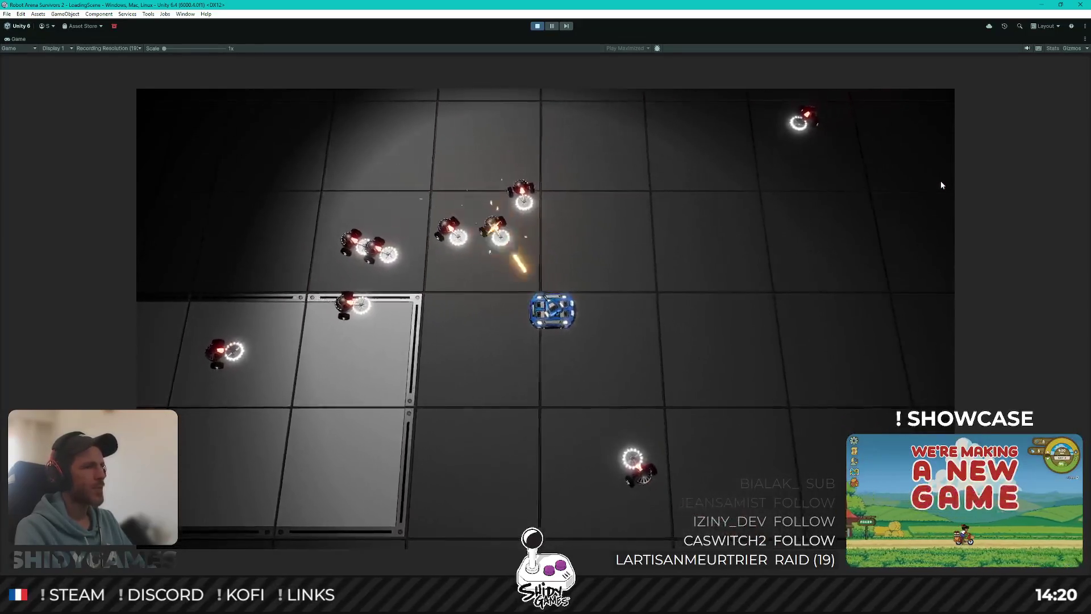
key("d")
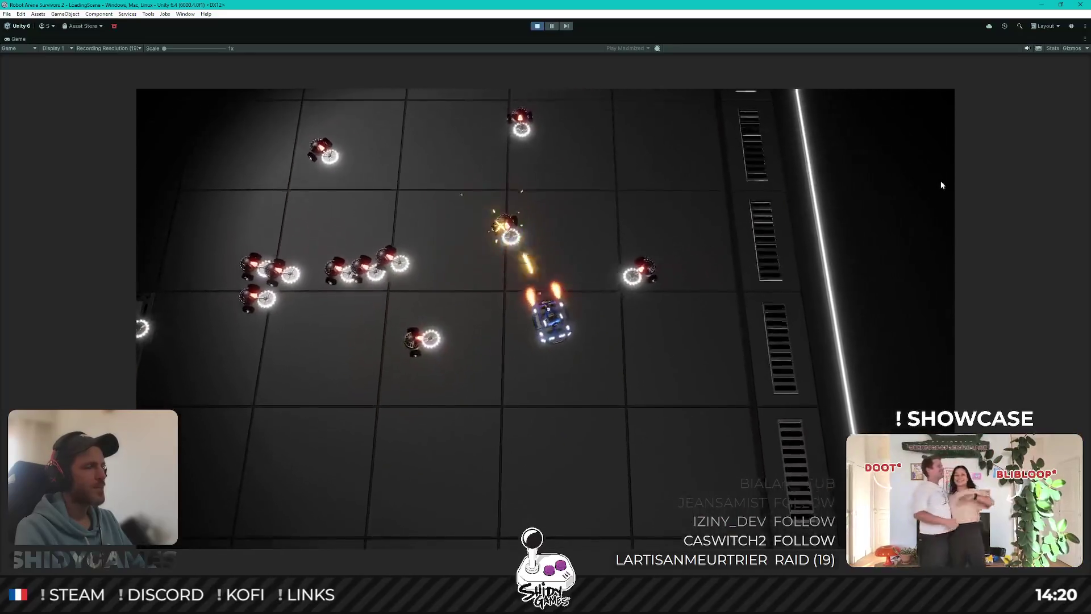
key("a")
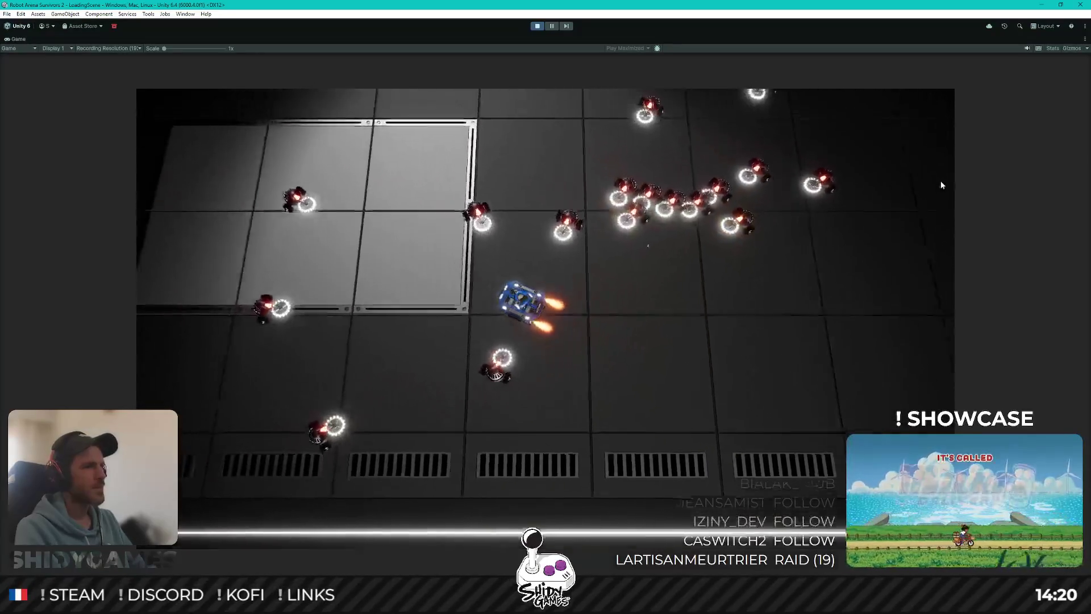
key("a")
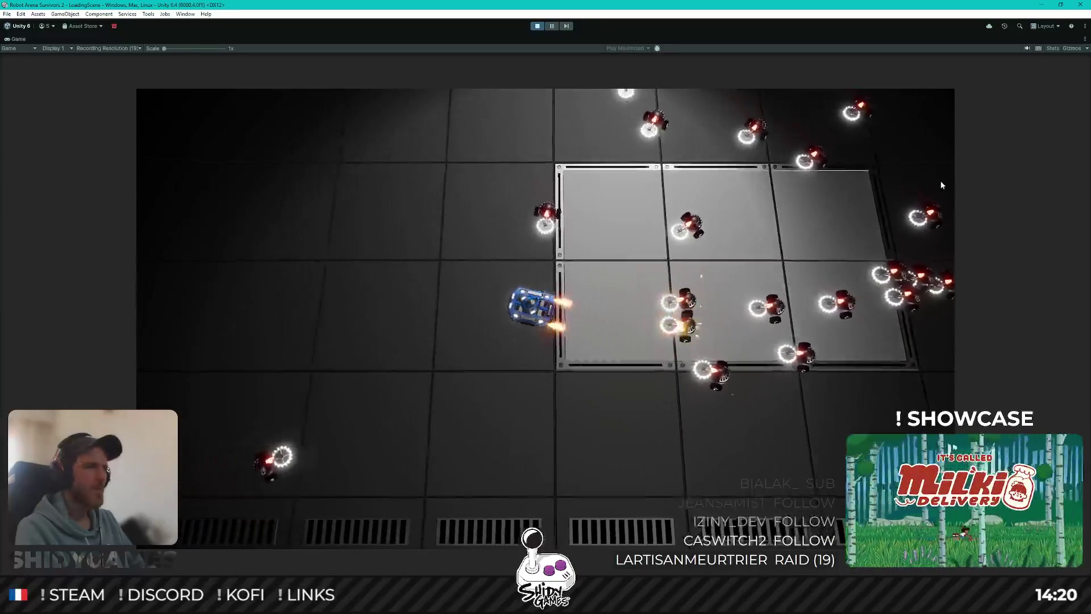
key("w")
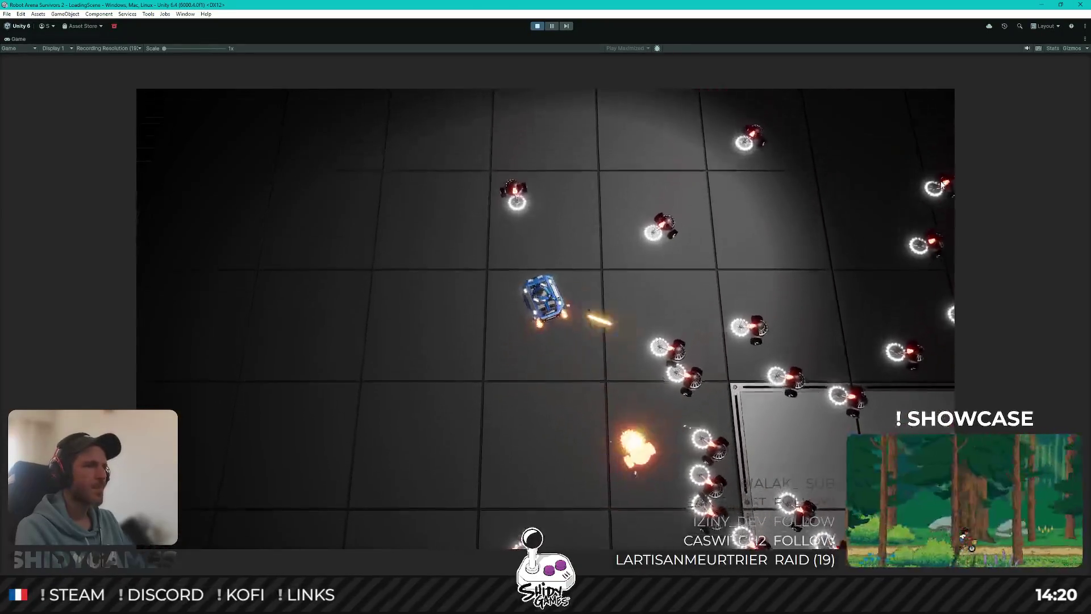
key("a")
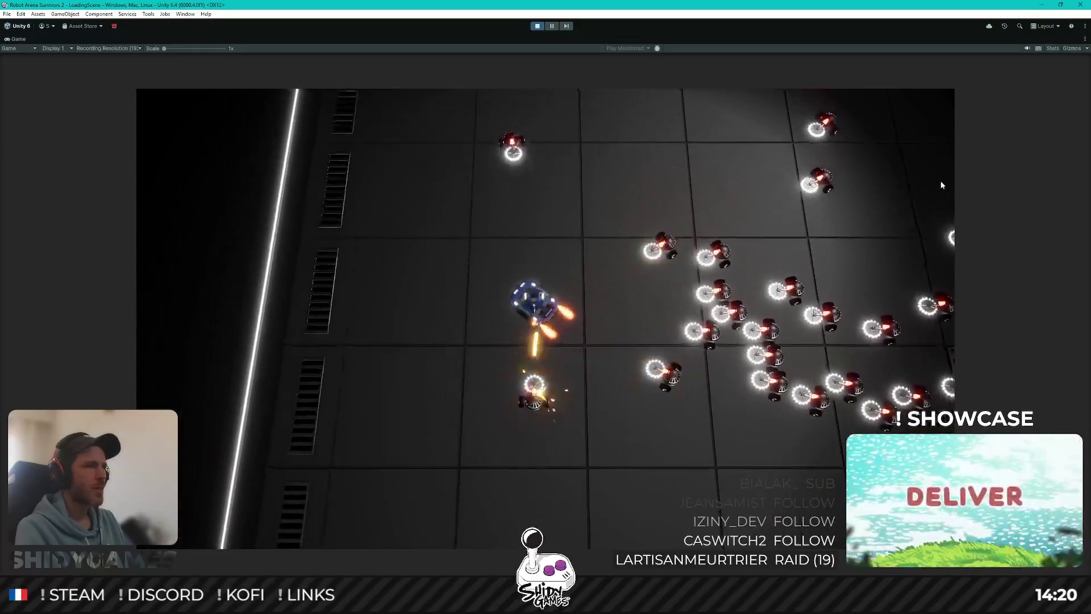
key("w")
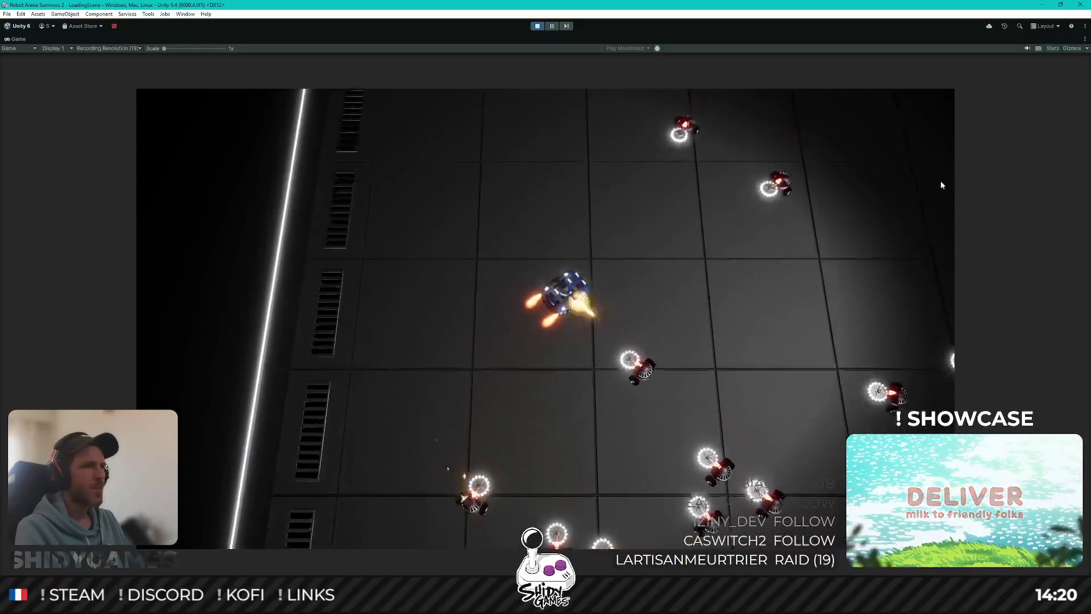
key("d")
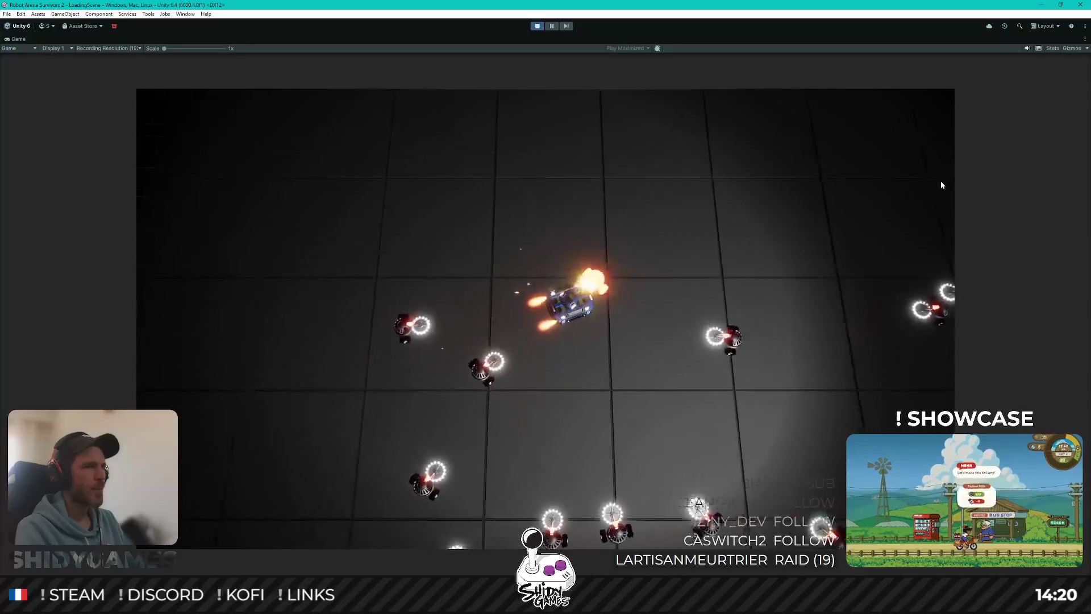
key("w")
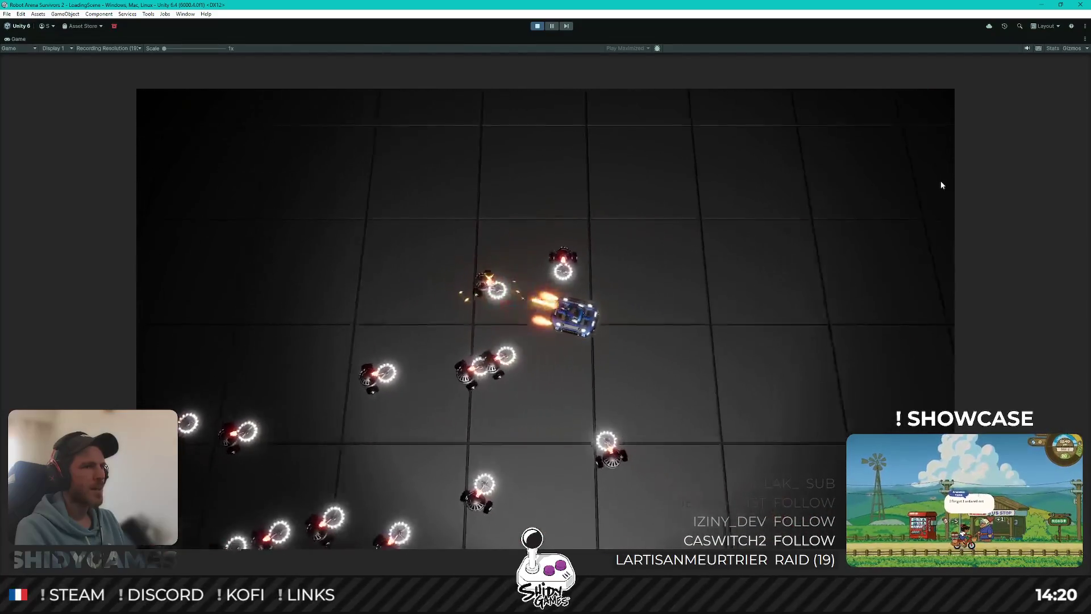
key("d")
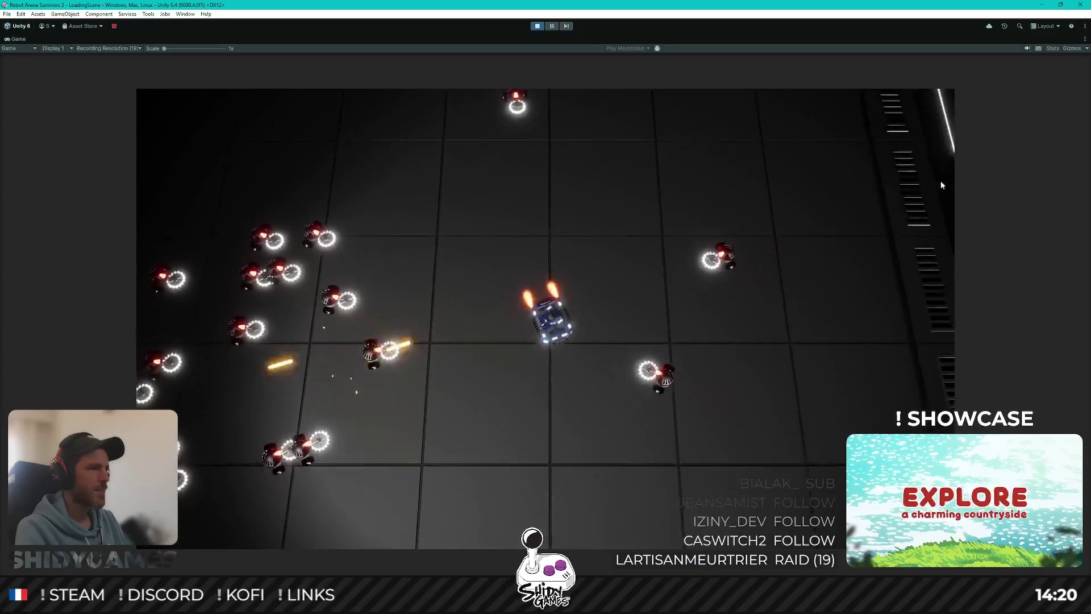
key("w")
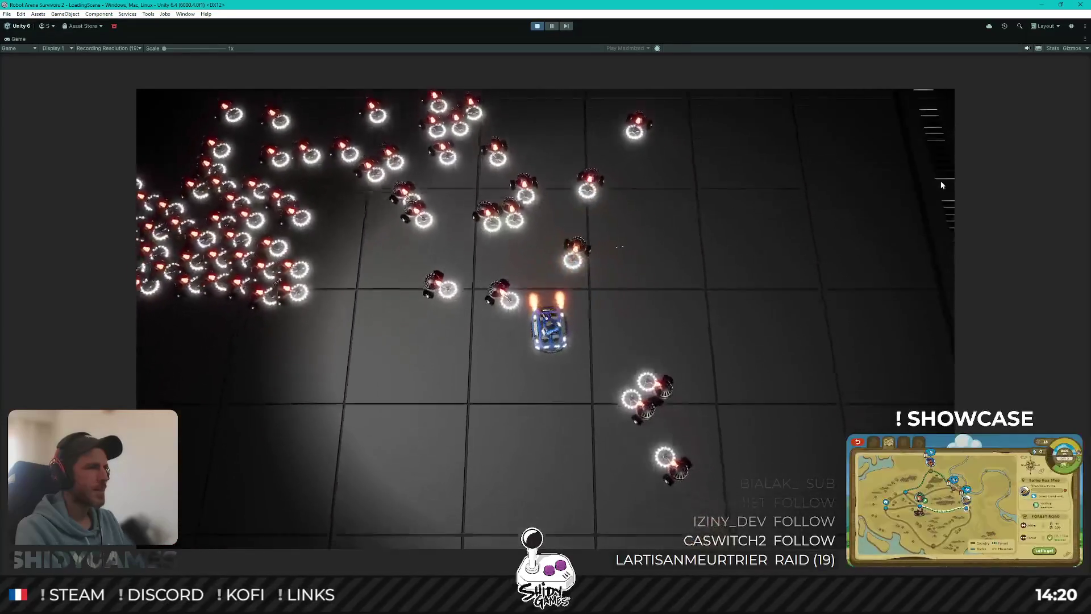
Kite the growing Slicer horde, circling it up-left along the wall and escaping right.
key("a")
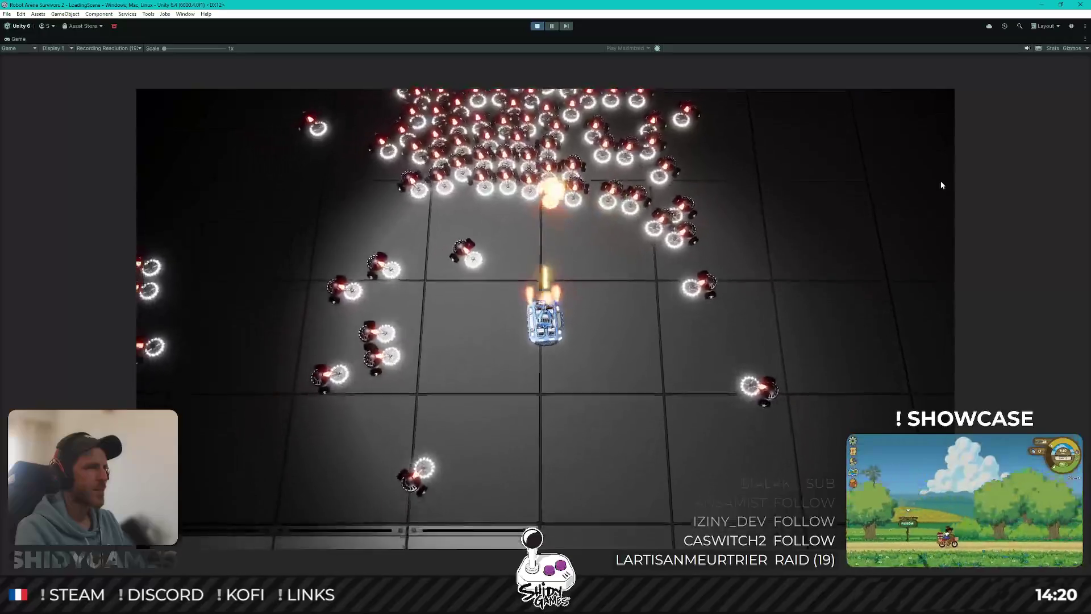
key("s")
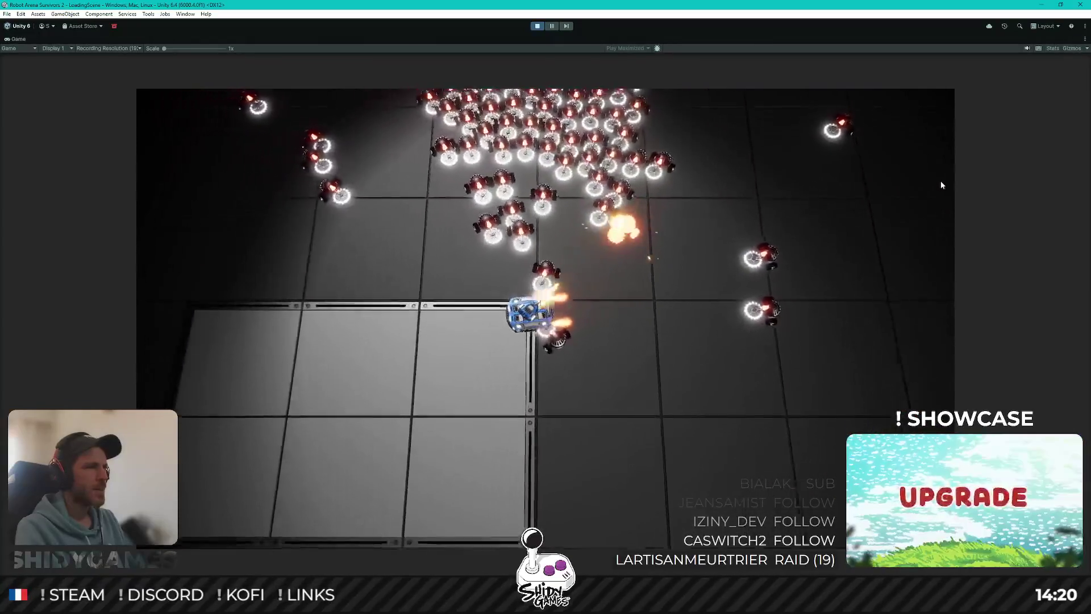
key("a")
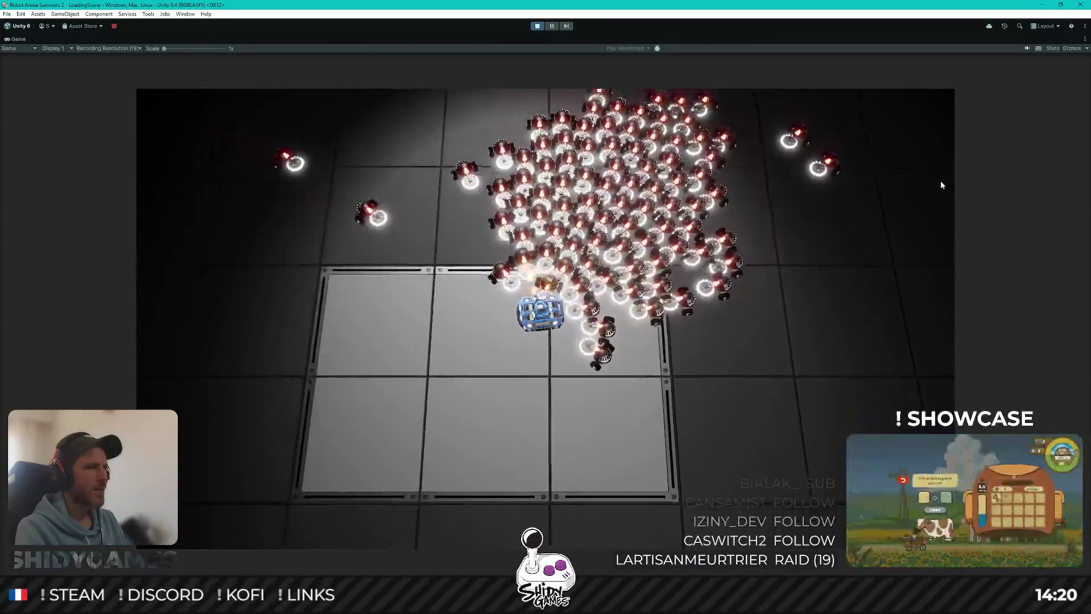
key("a")
key("a")
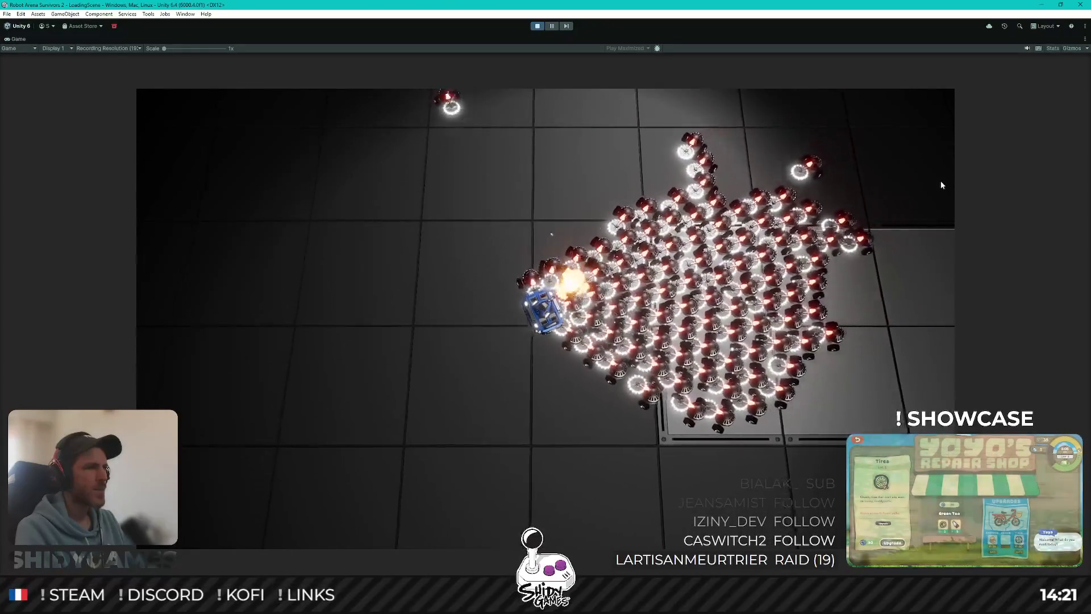
key("a")
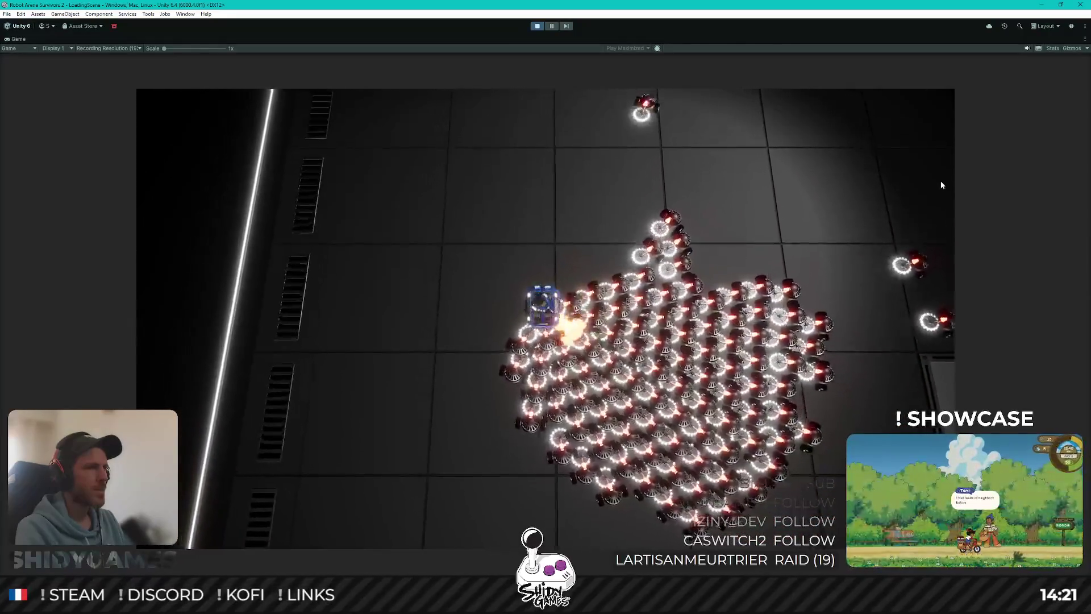
key("a")
key("a")
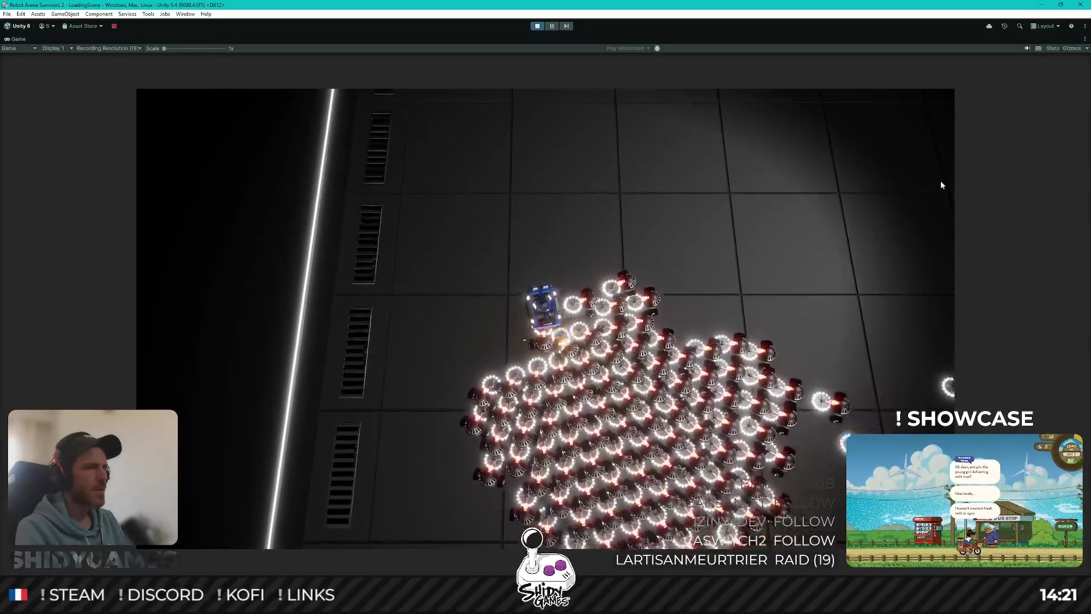
key("w")
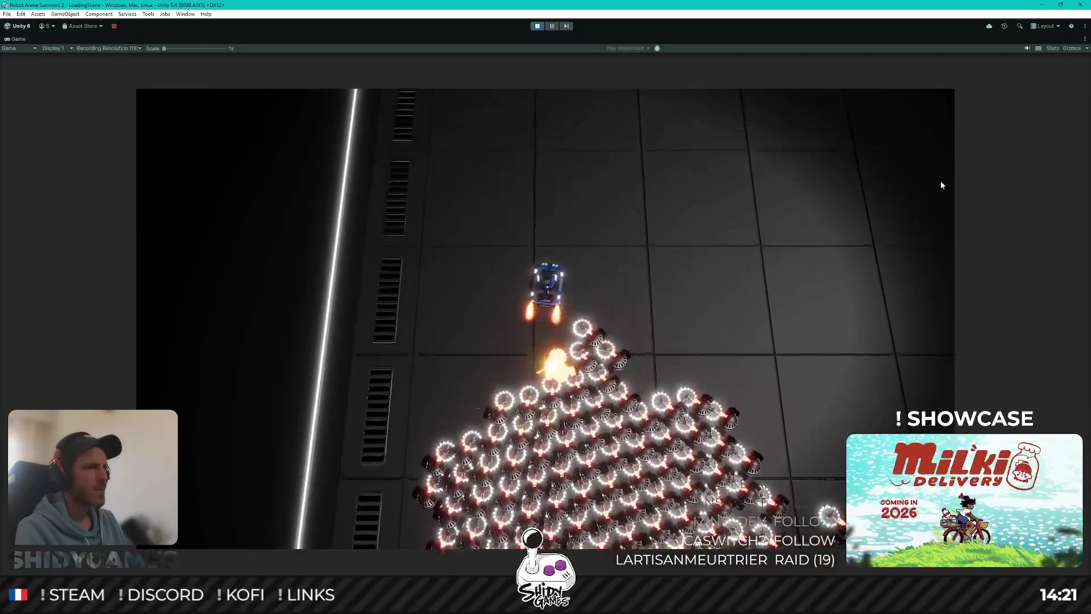
key("d")
key("d")
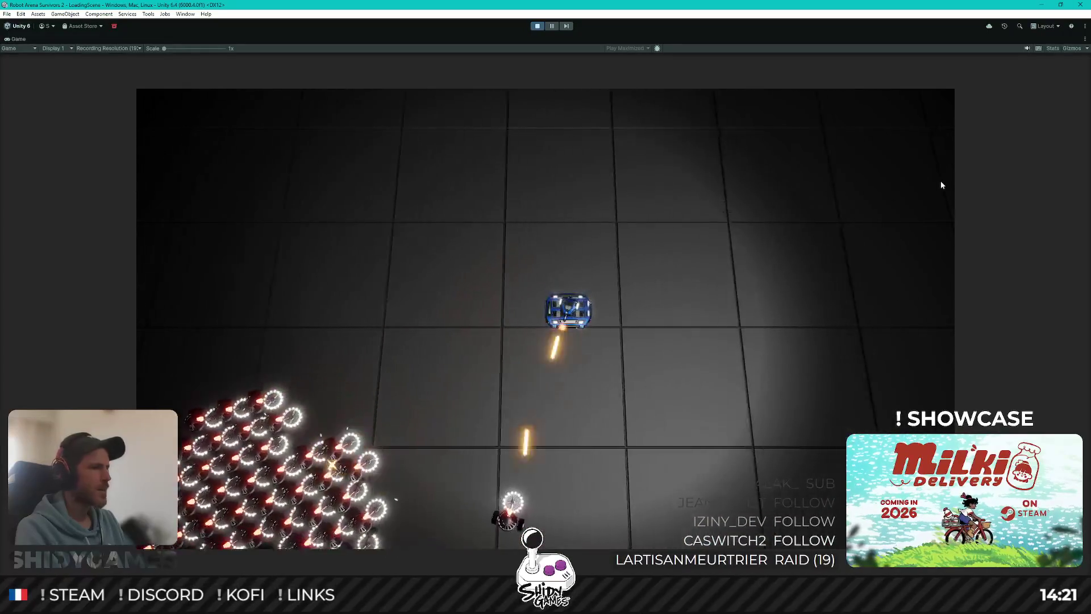
key("s")
key("d")
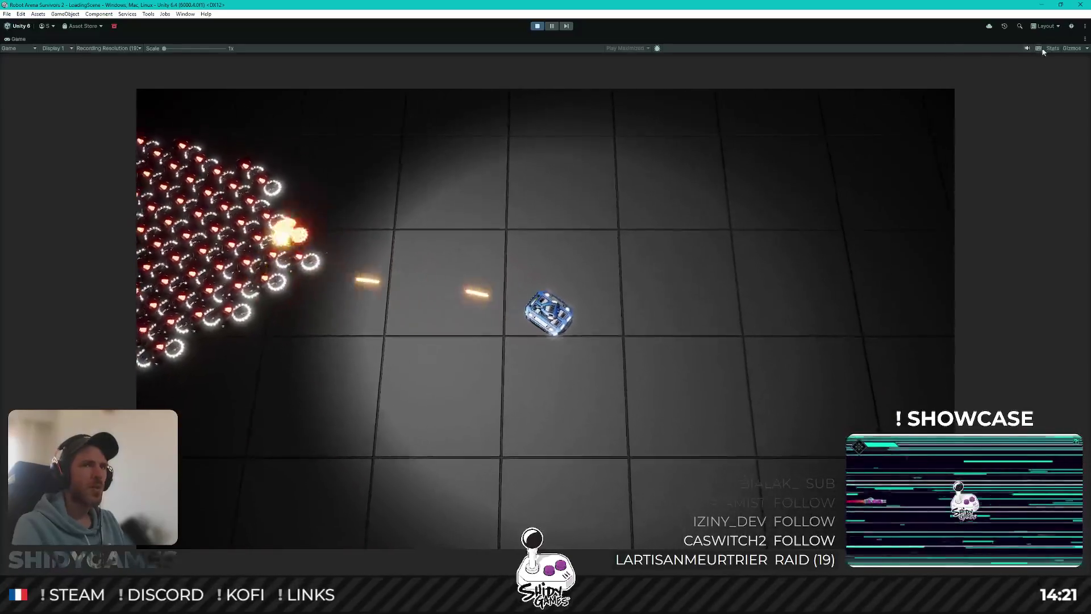
Turn on the Stats overlay and drive the robot left, up and right around the horde.
left_click(1053, 48)
key("s")
key("a")
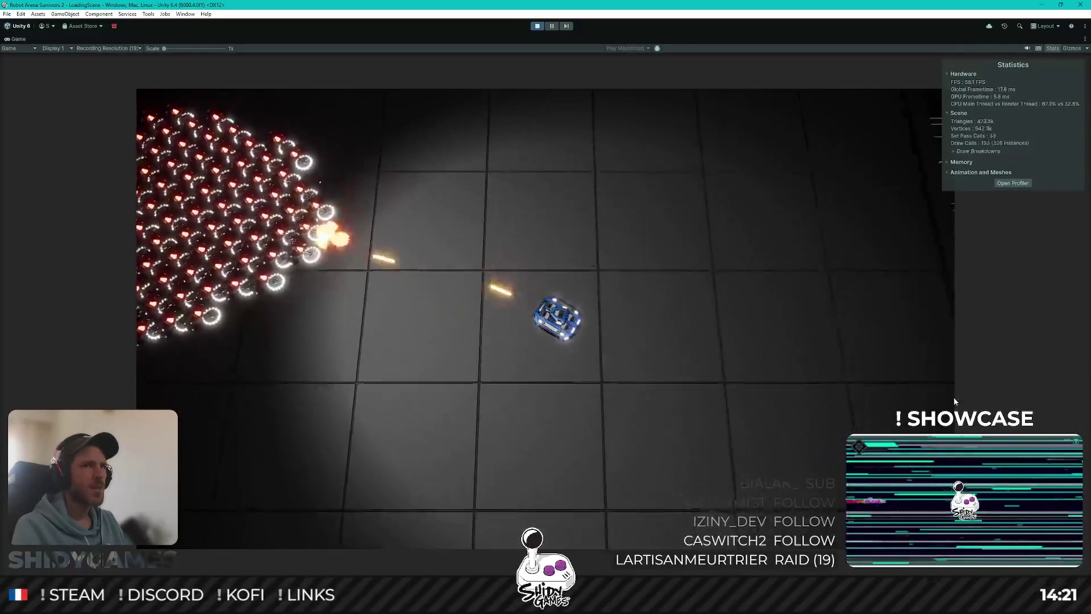
key("a")
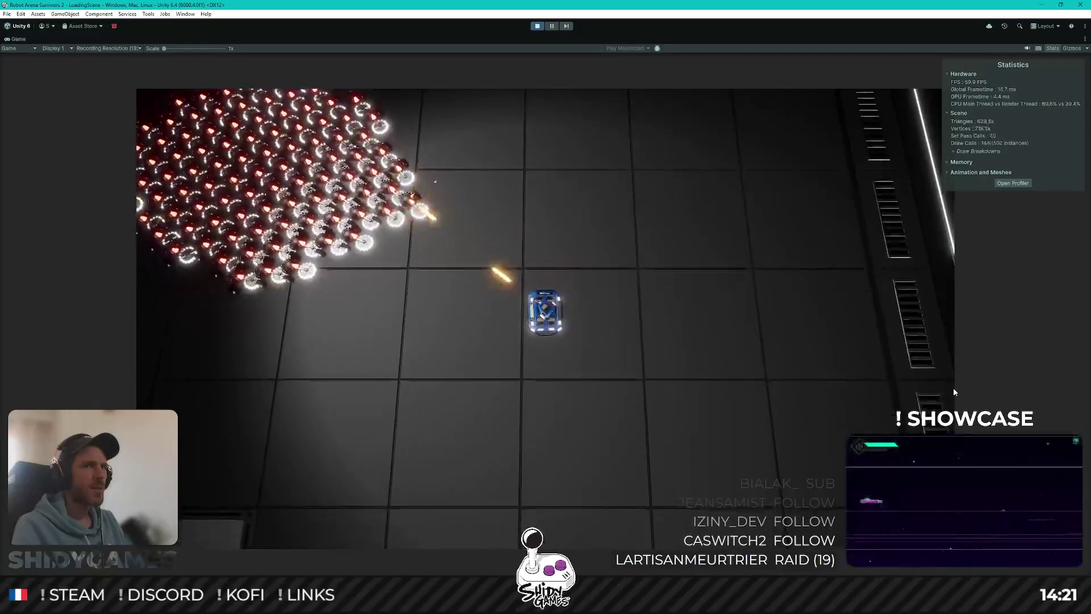
key("a")
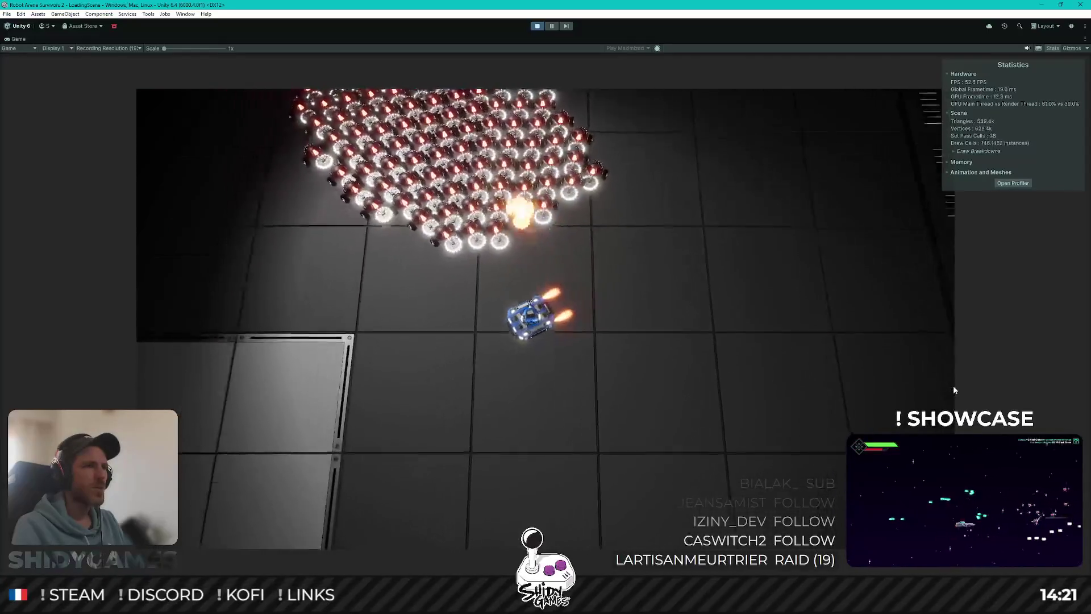
key("w")
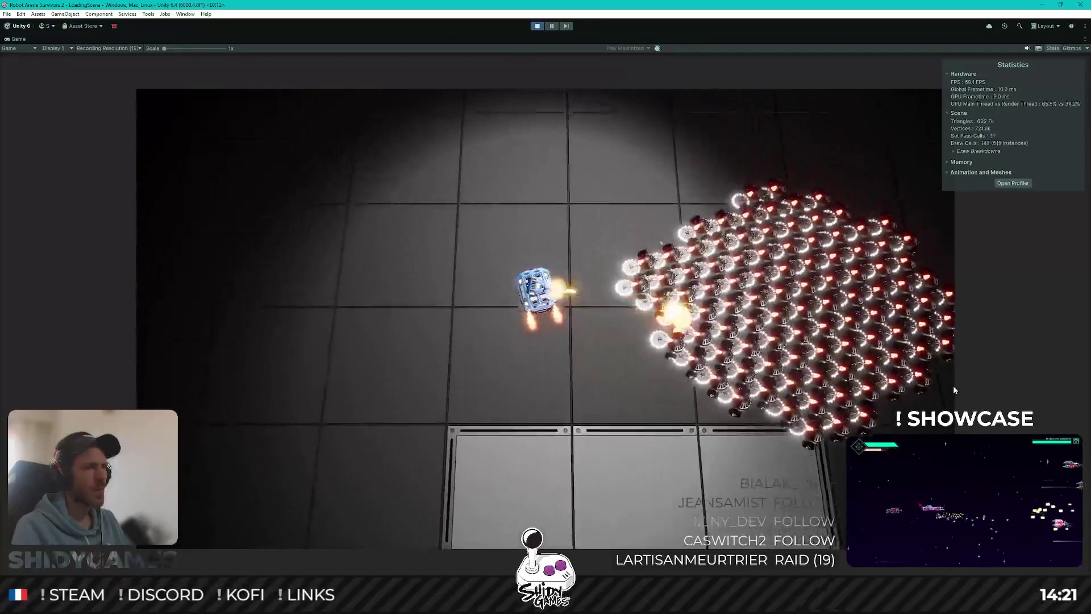
key("d")
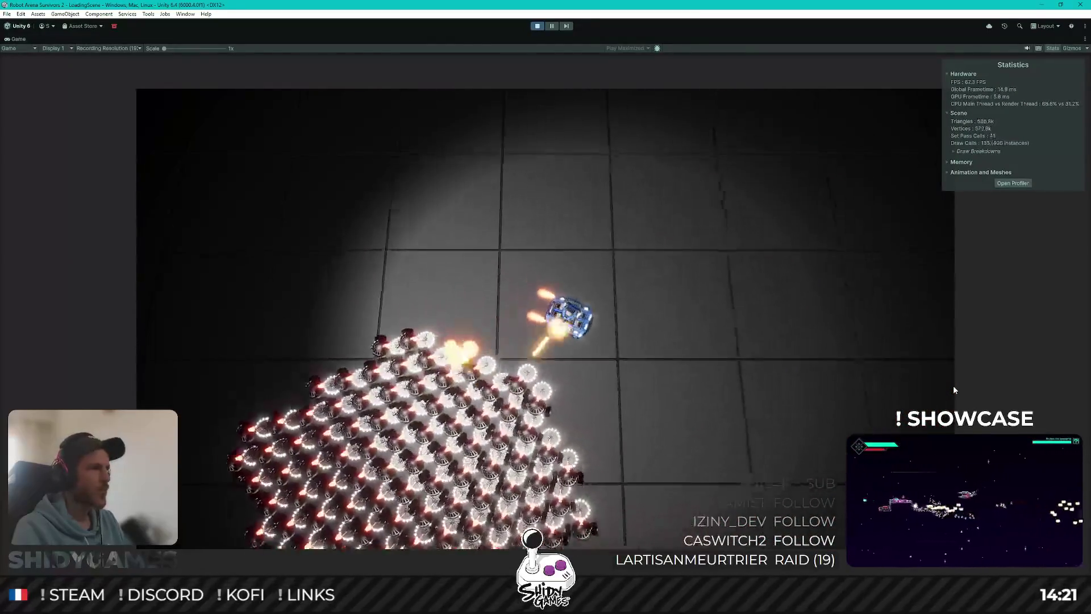
key("s")
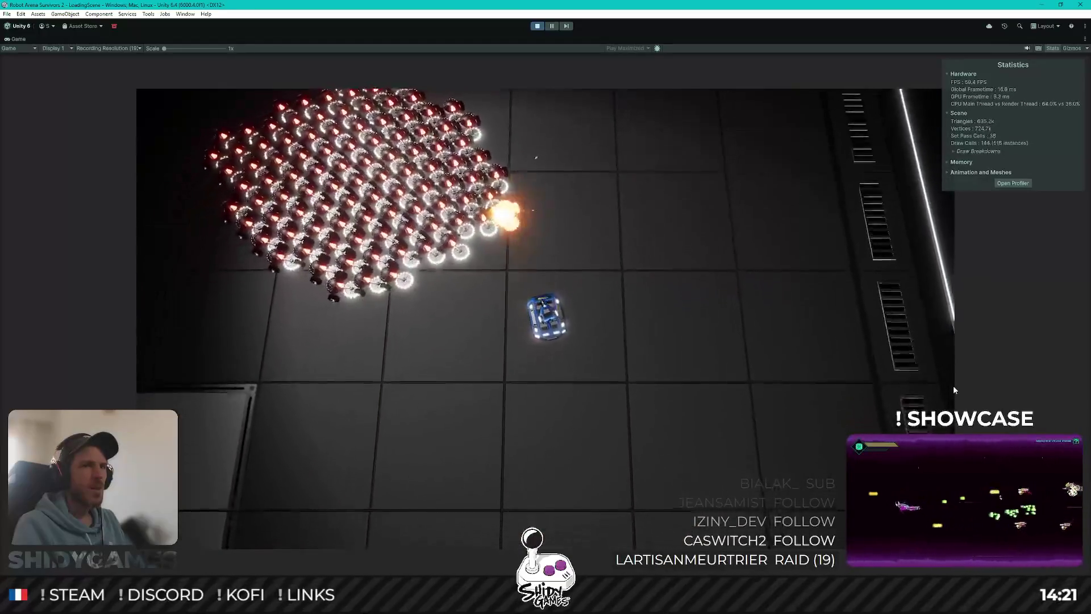
key("a")
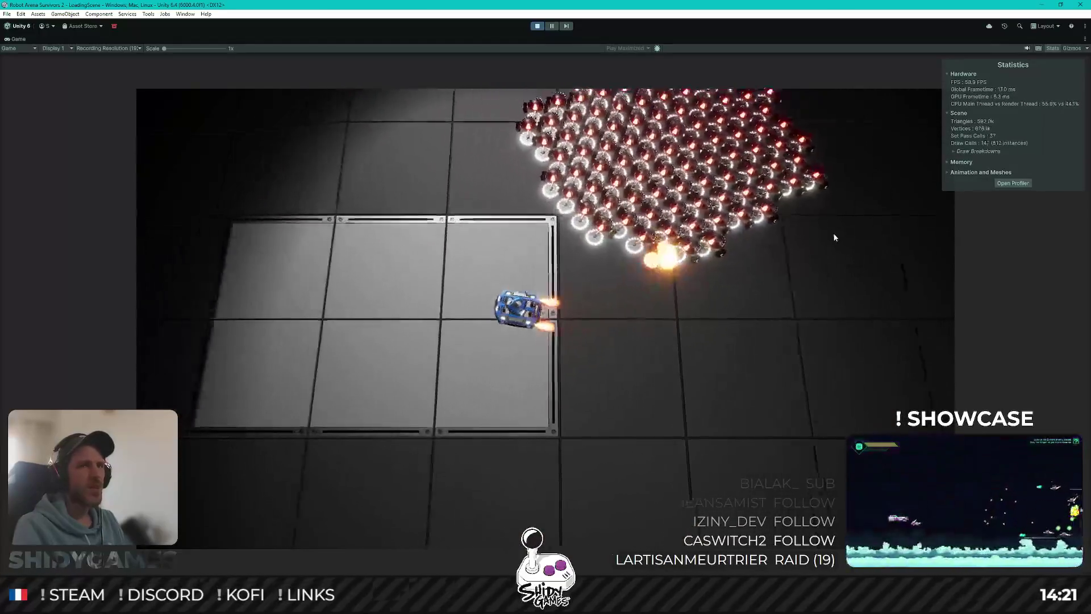
key("w")
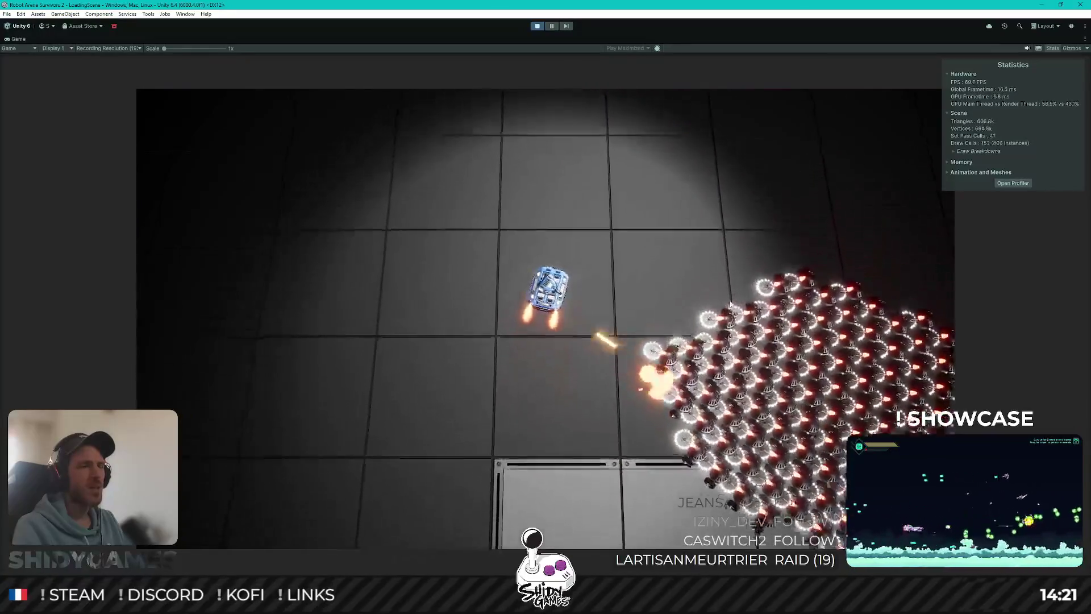
key("s")
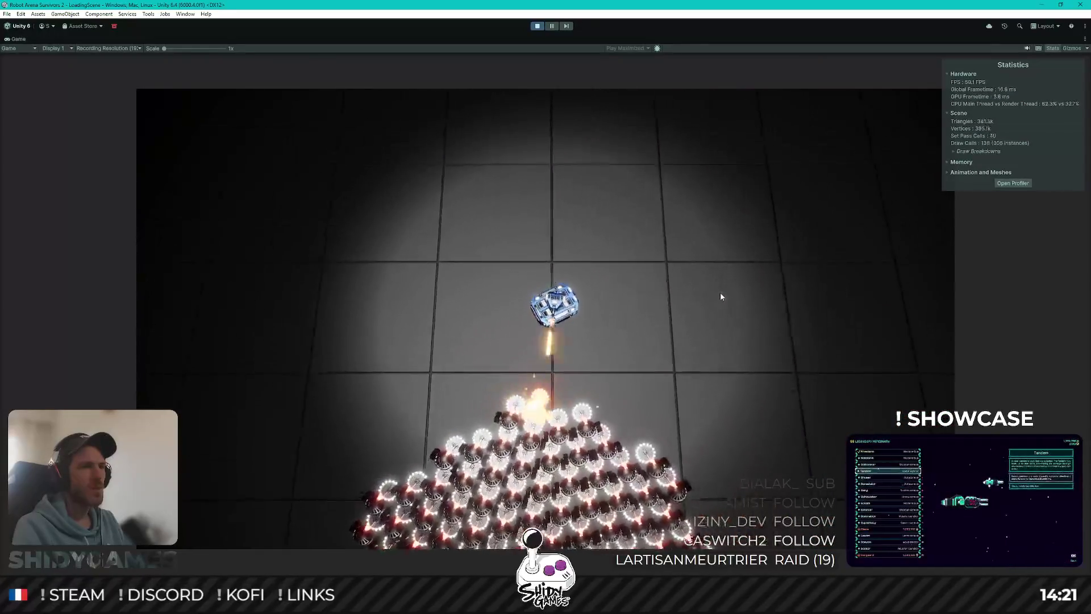
key("d")
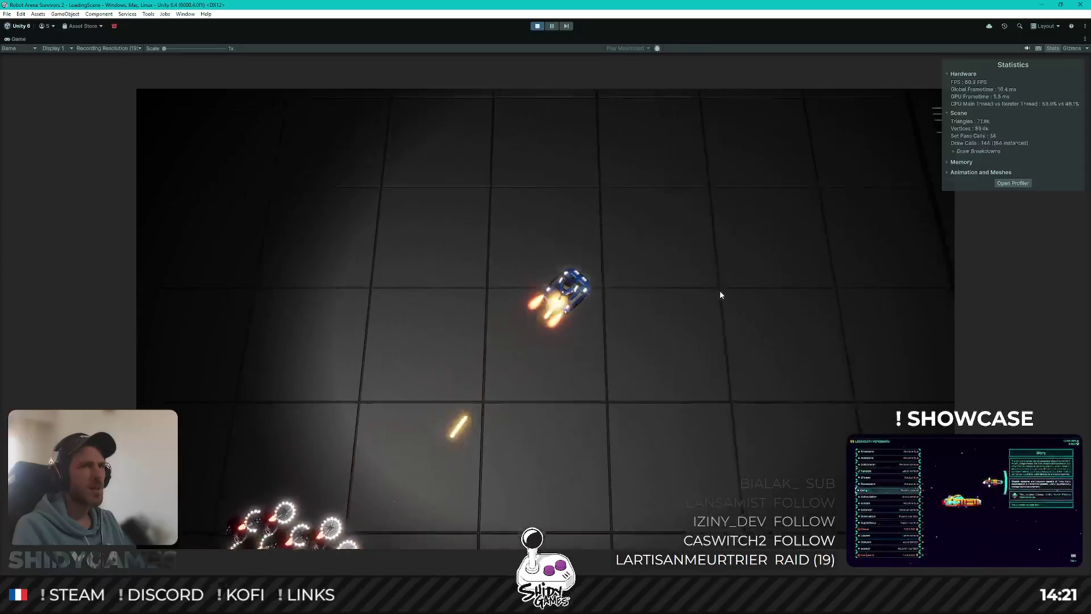
key("w")
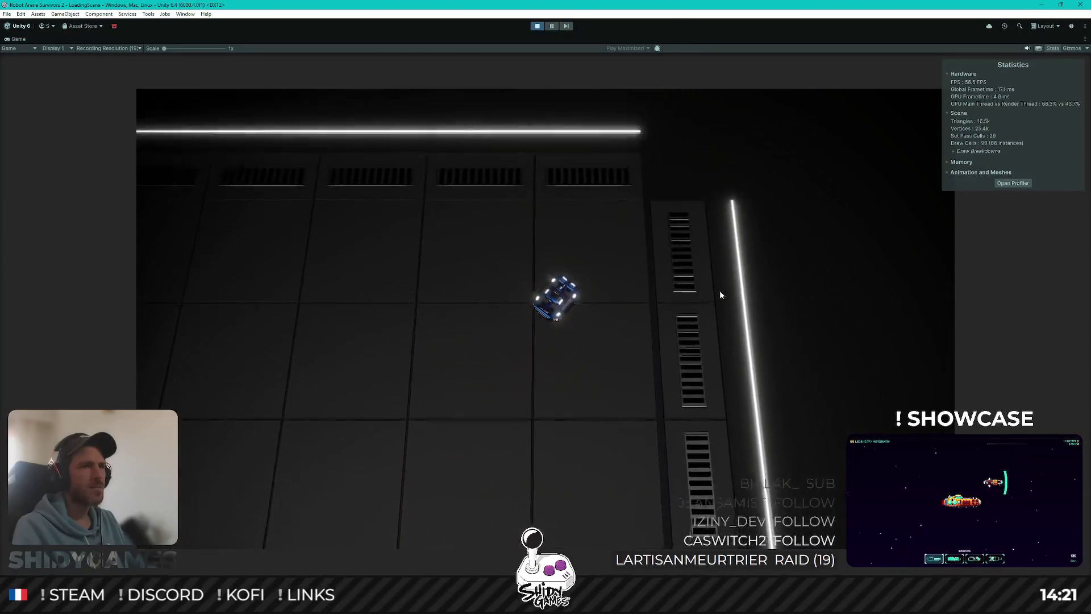
Keep circling the Slicer horde in all directions, then exit Play mode with Ctrl+P.
key("s")
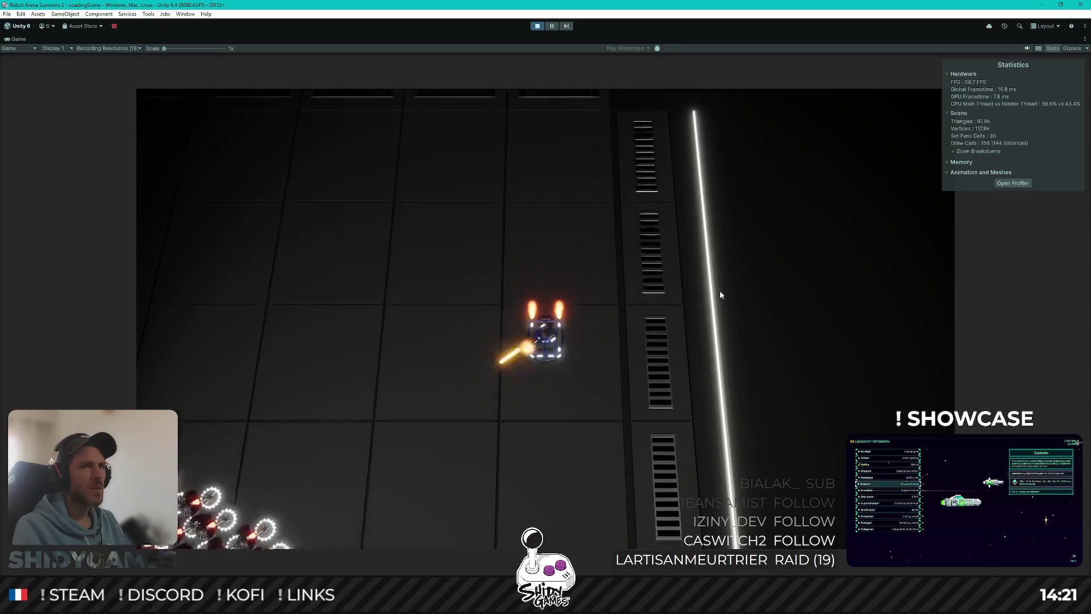
key("a")
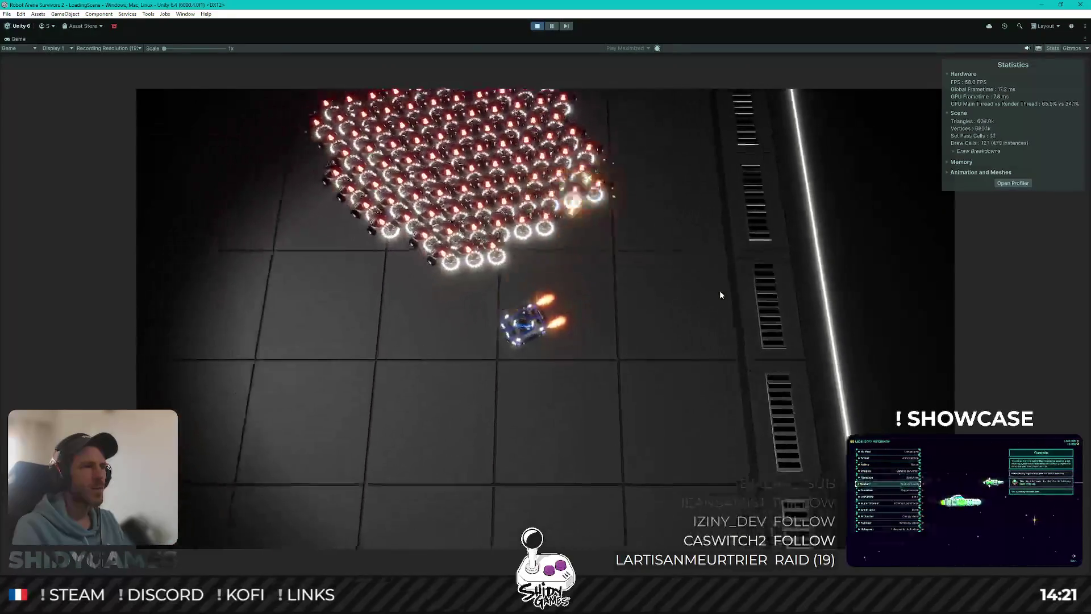
key("w")
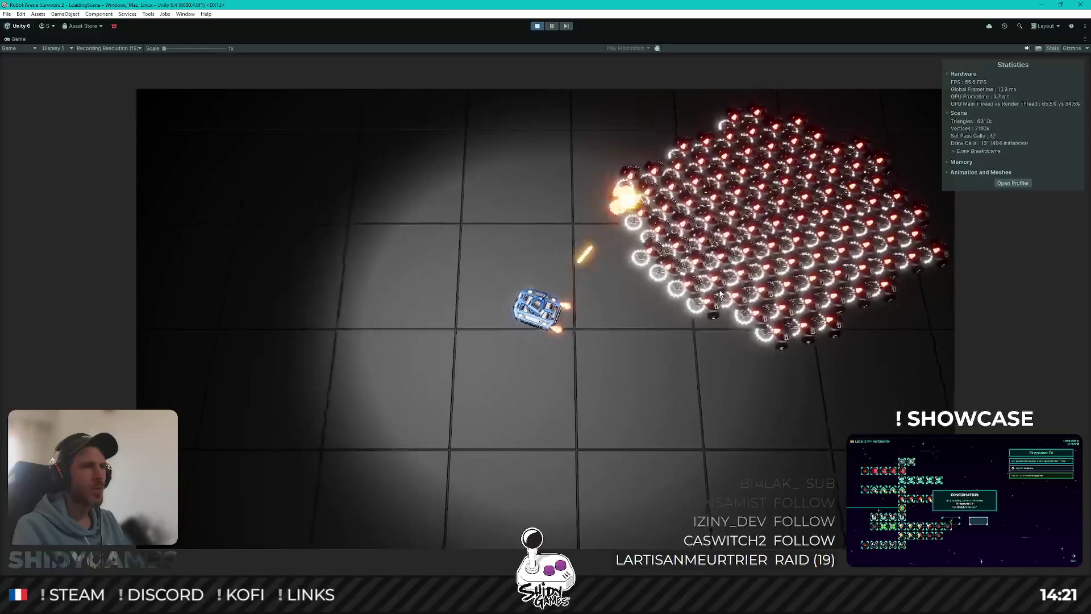
key("d")
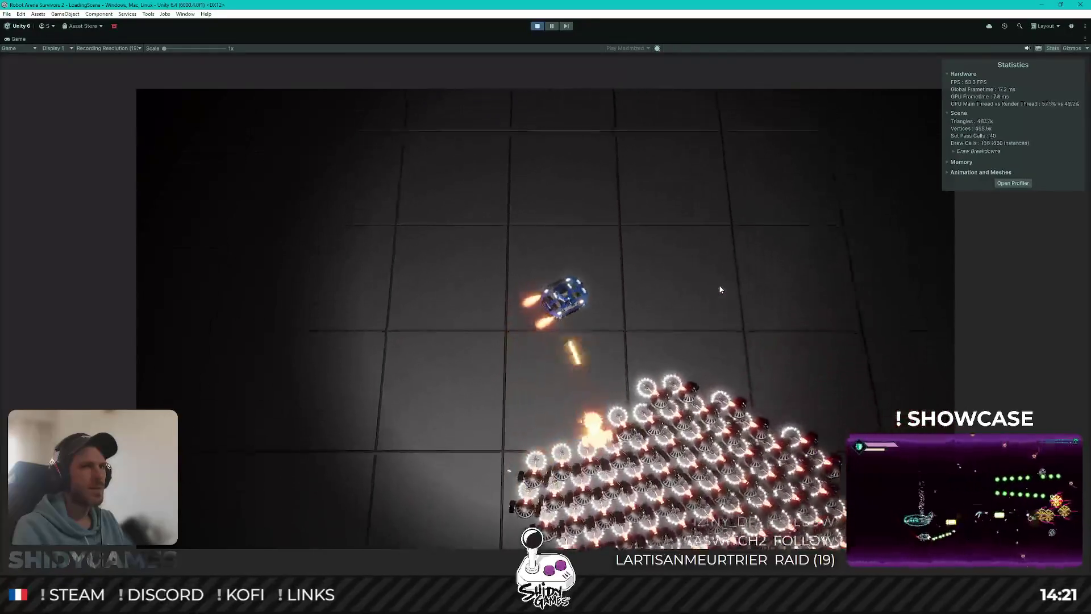
key("s")
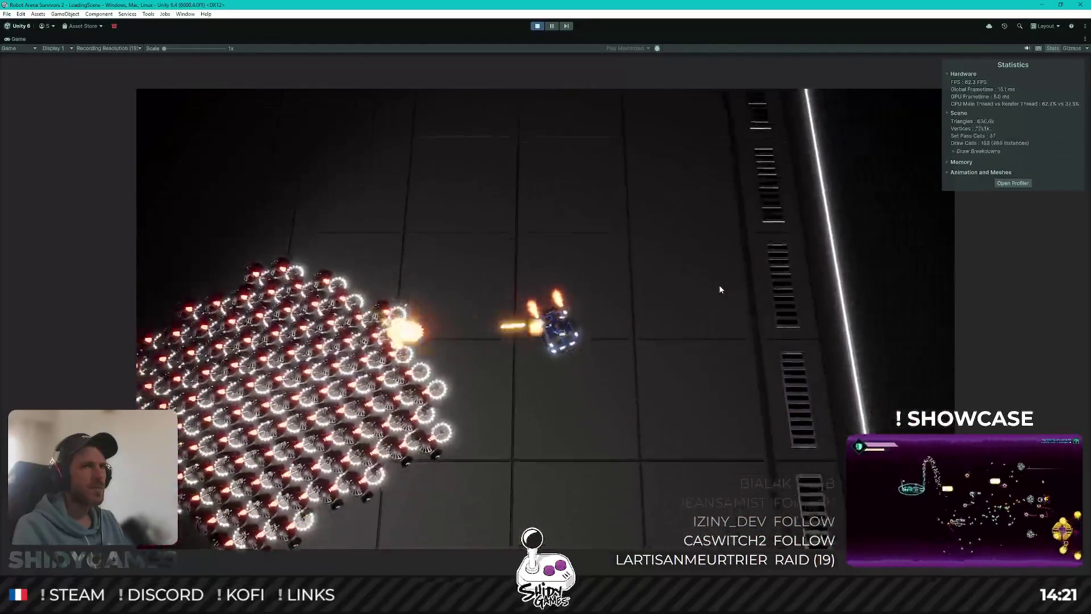
key("a")
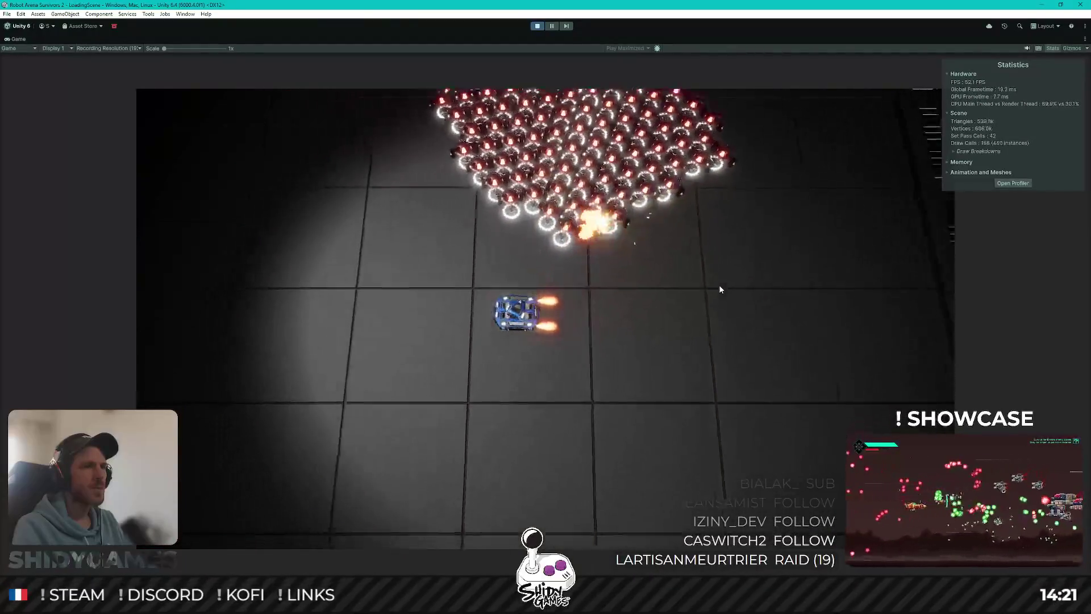
key("w")
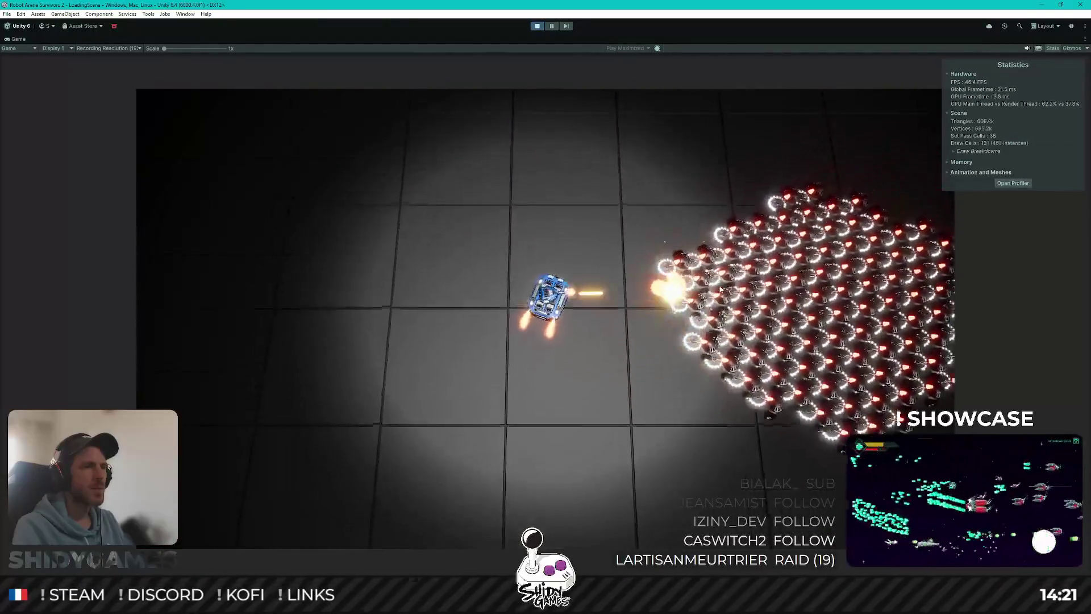
key("d")
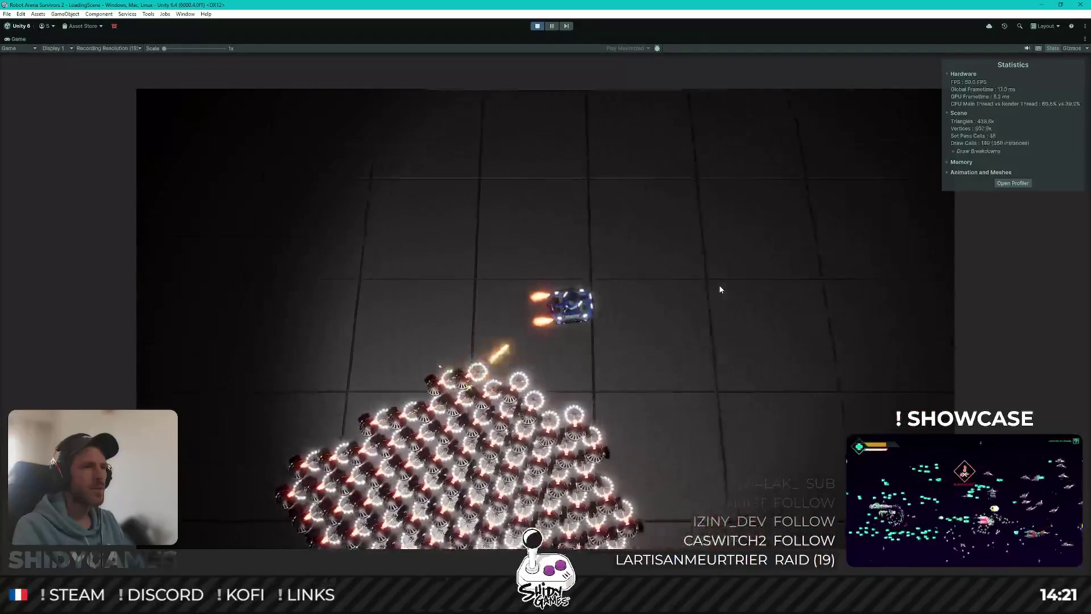
key("s")
key("s")
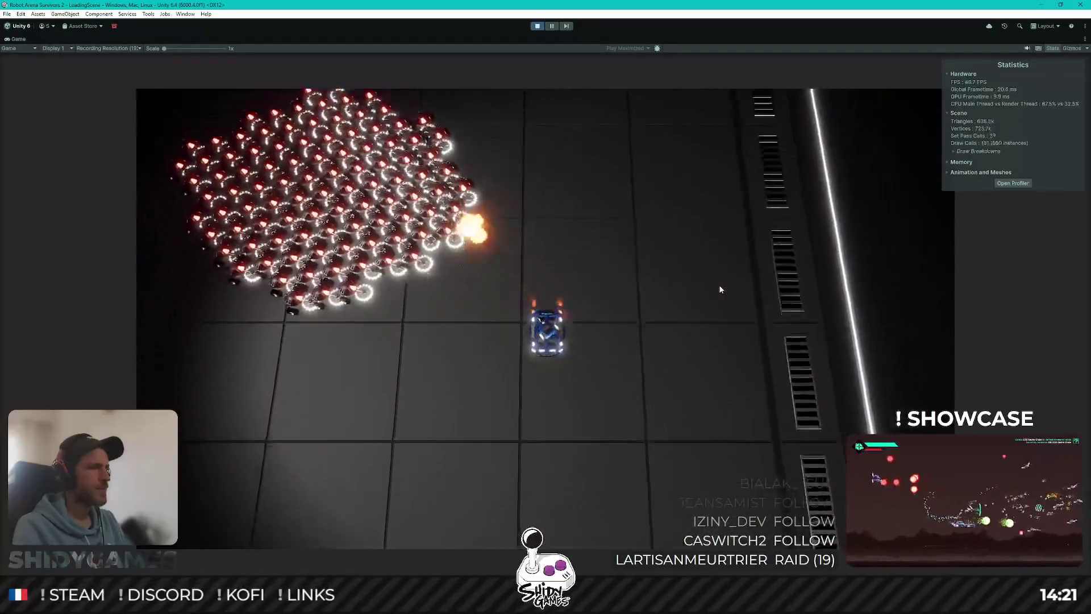
key("a")
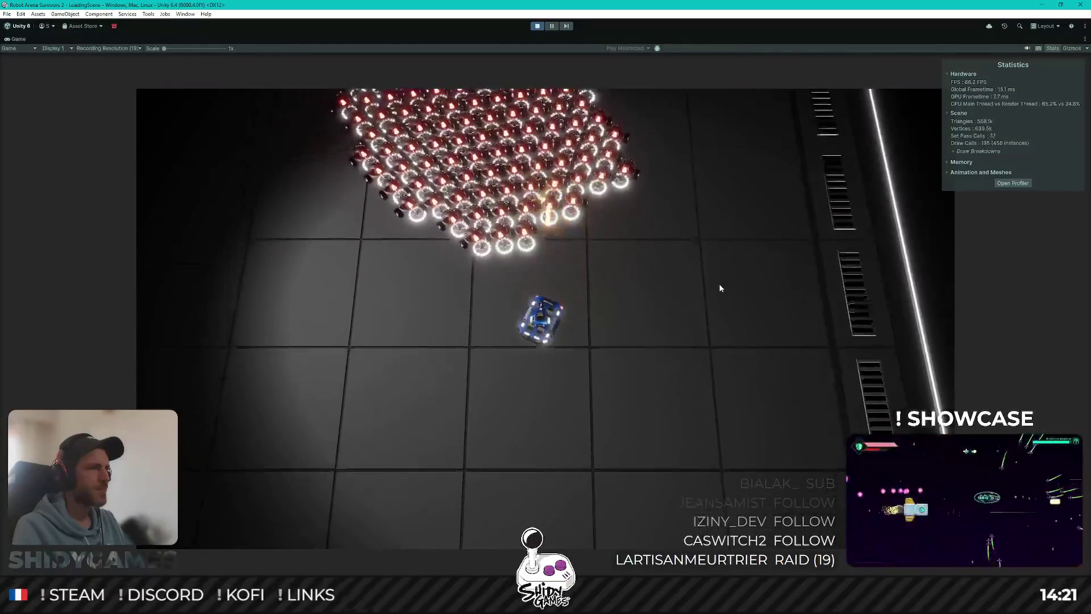
key("s")
key("a")
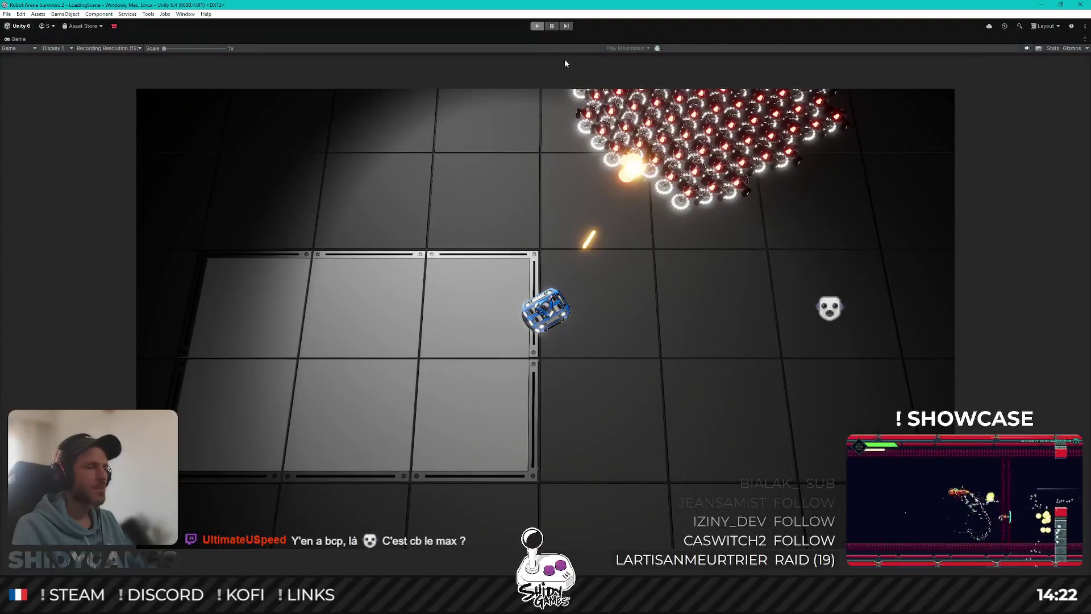
key("ctrl+p")
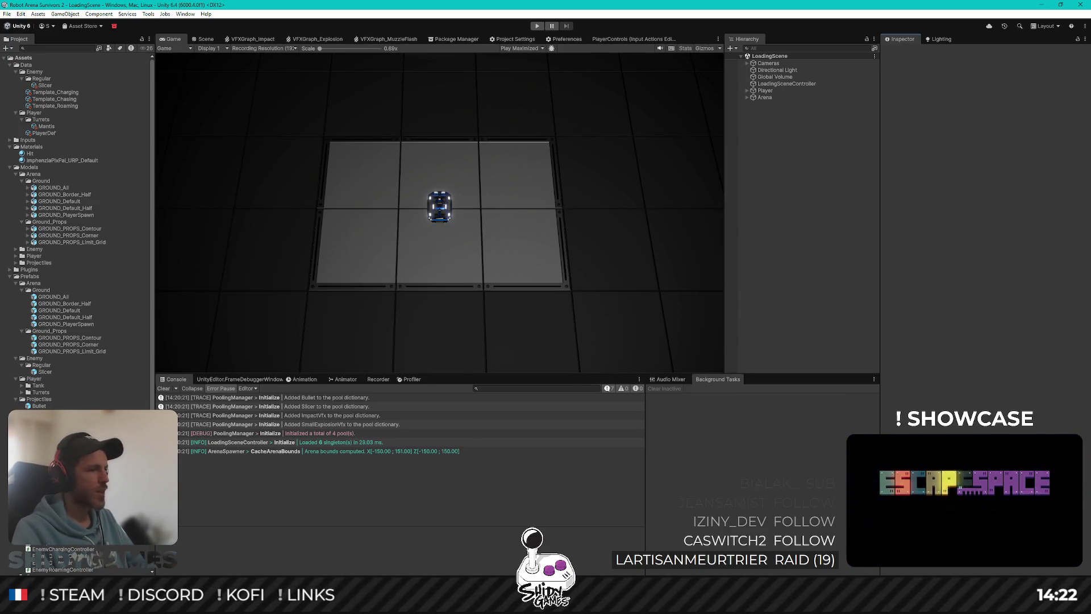
Switch from Unity to the Blender window with the arena ground mesh.
key("alt+Tab")
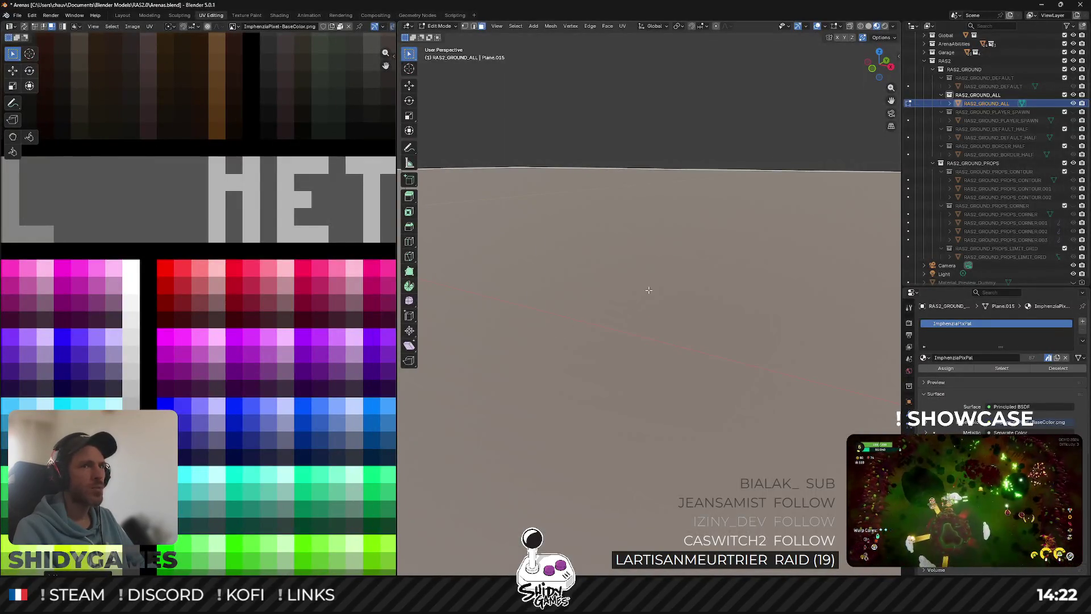
Orbit around the Slicer and select the whole connected Slicer_Body mesh.
scroll(648, 289, "down", 5)
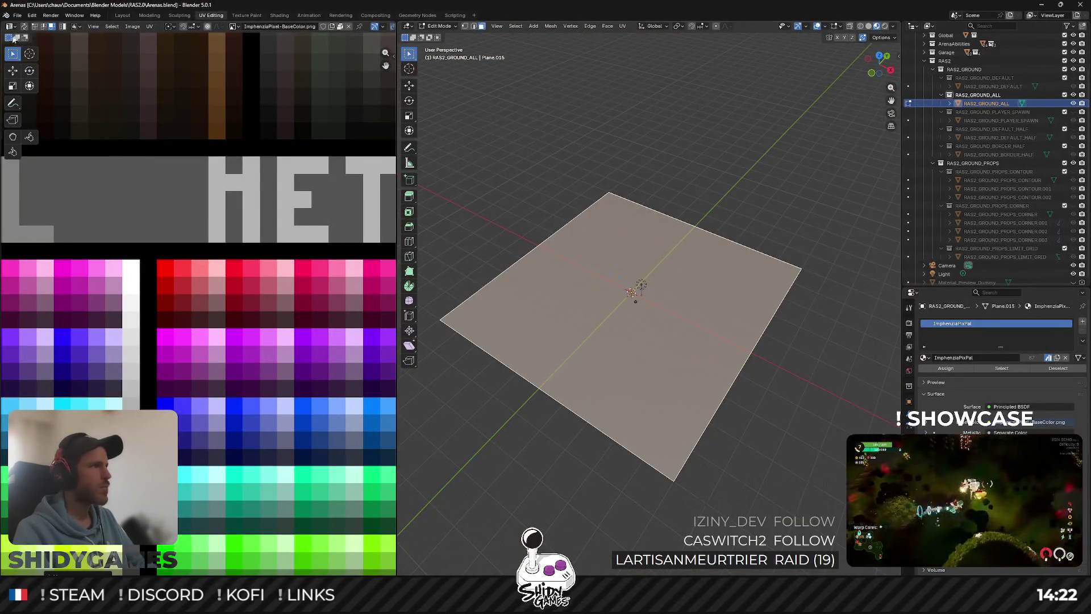
left_click(17, 15)
mouse_move(36, 42)
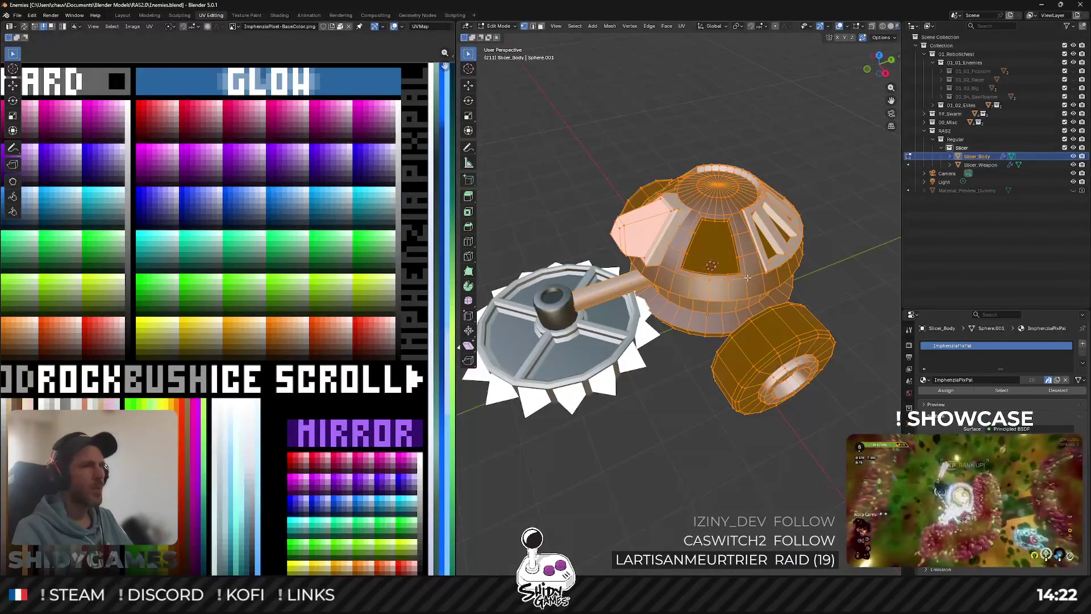
mouse_move(744, 276)
left_mouse_down()
mouse_move(725, 158)
mouse_move(625, 291)
mouse_move(774, 253)
mouse_move(625, 252)
left_mouse_up()
left_click(758, 378)
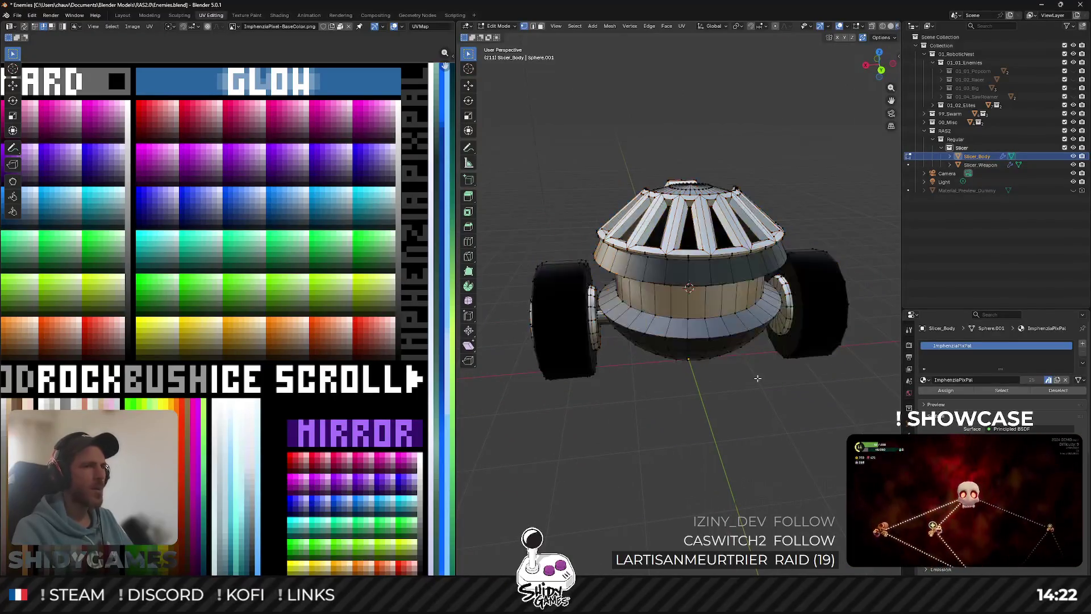
key("l")
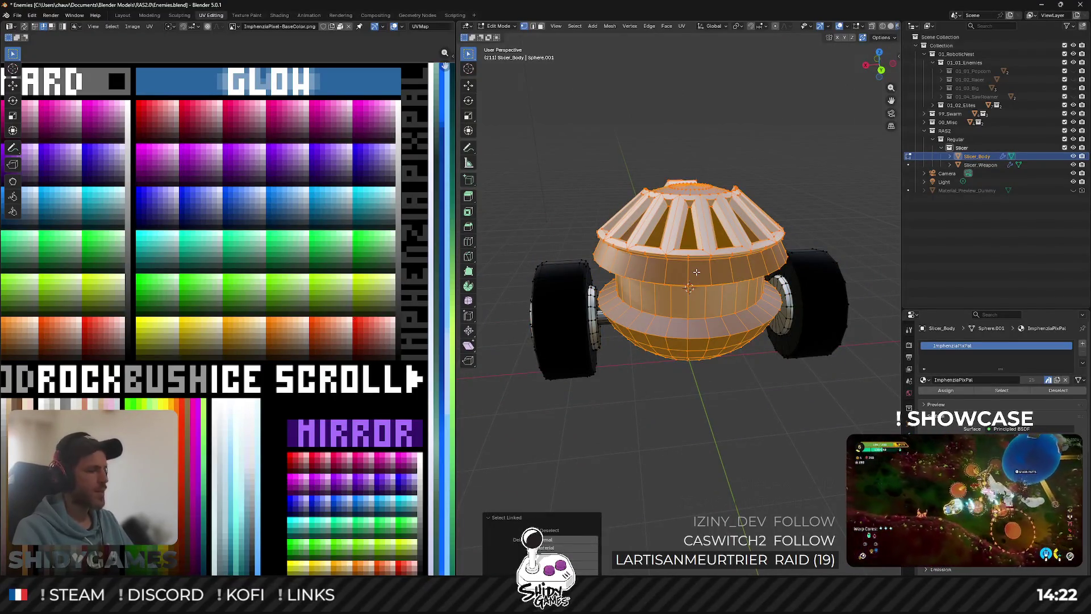
Search the F3 menu, replacing 'sim' with 'dec', and run Decimate Geometry.
key("F3")
type("simi")
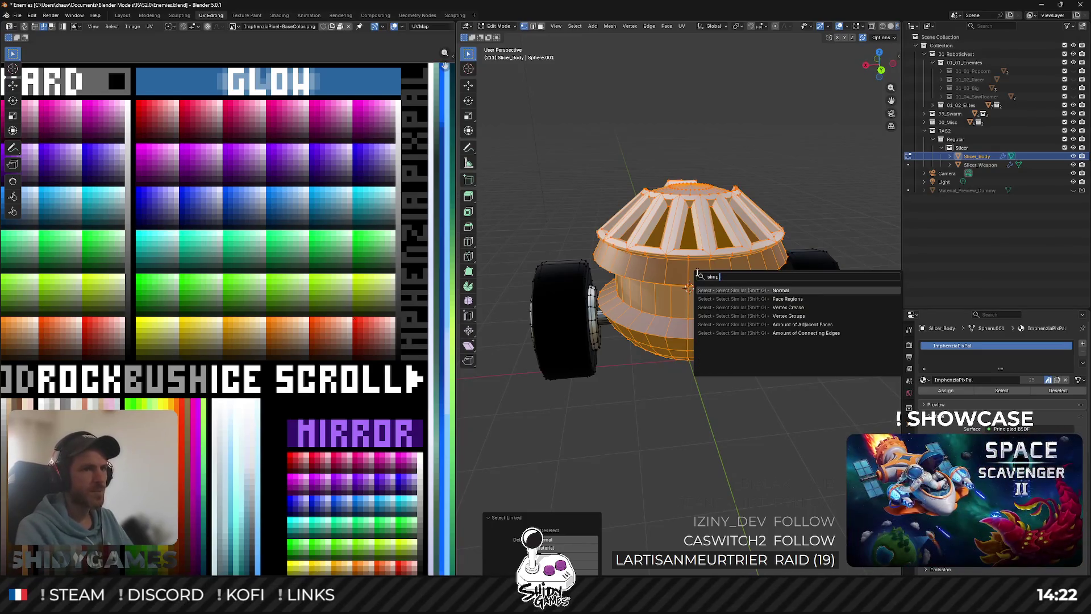
key("Down")
key("Down")
key("Down")
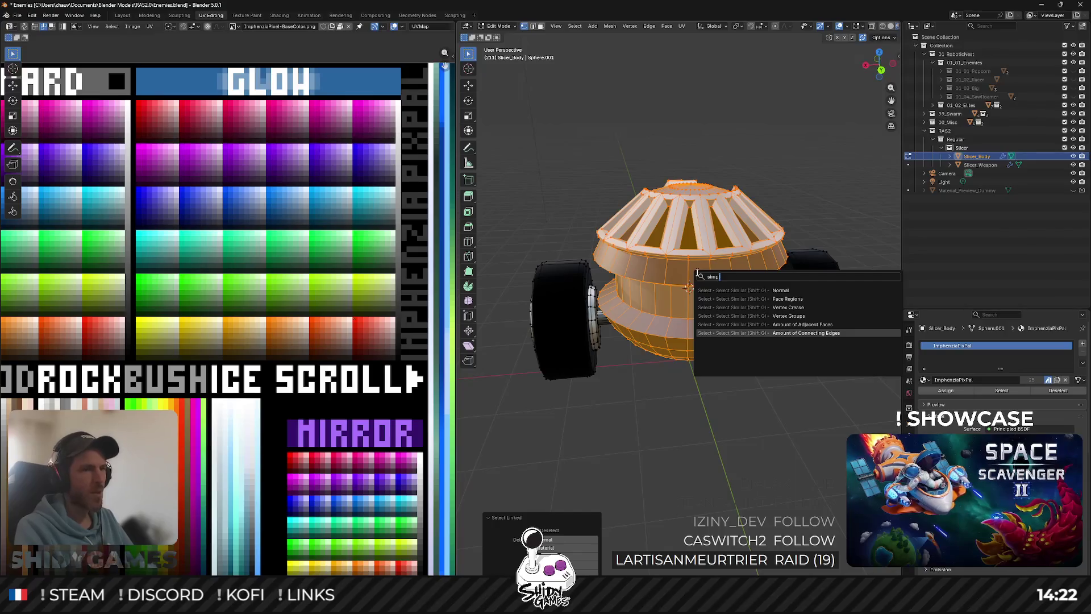
key("Up")
key("Up")
key("Up")
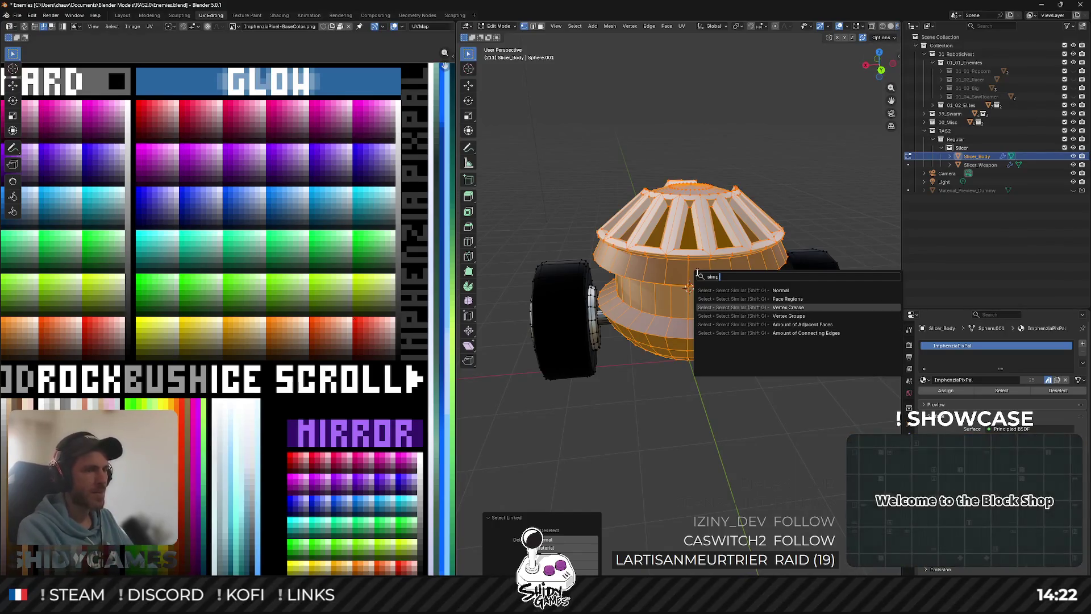
key("BackSpace")
key("BackSpace")
key("BackSpace")
type("dec")
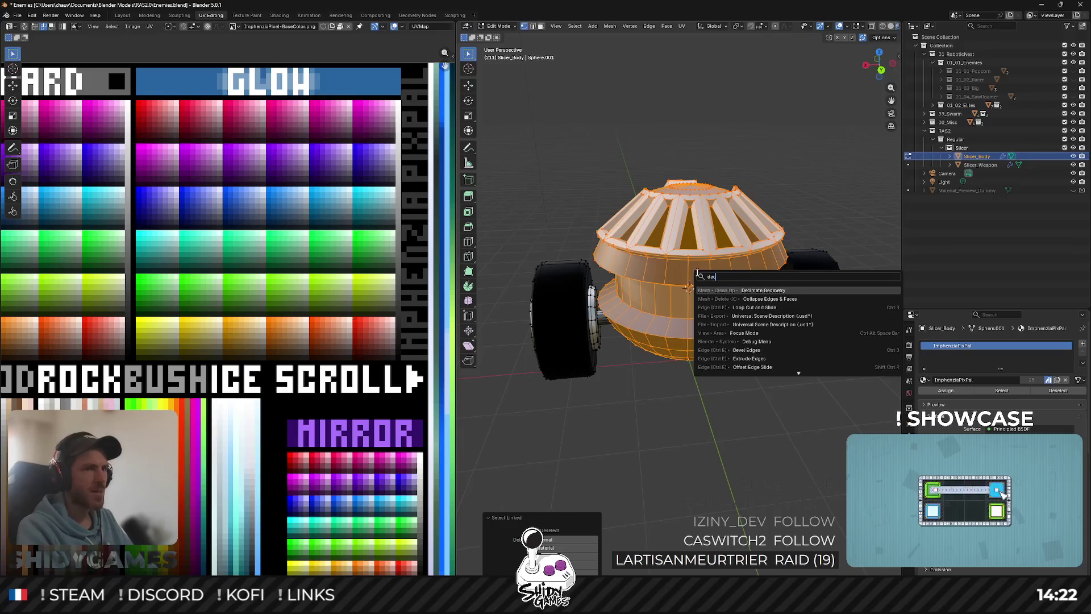
key("Return")
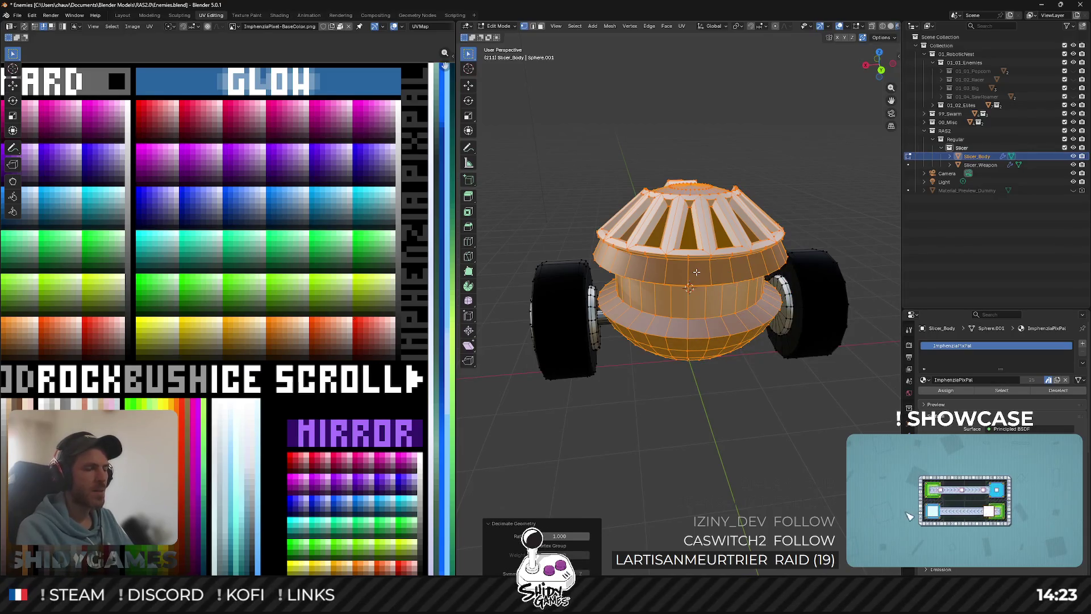
Set the Decimate Geometry ratio to 0.5 and orbit to inspect the result.
left_click_drag(696, 272, 803, 349)
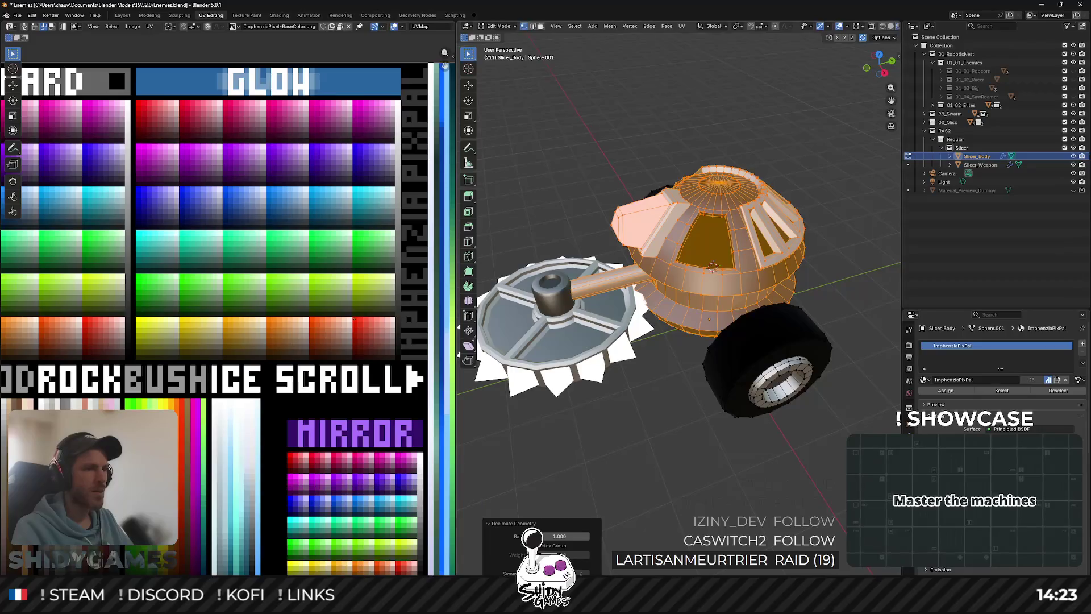
left_click(553, 535)
type("0.970")
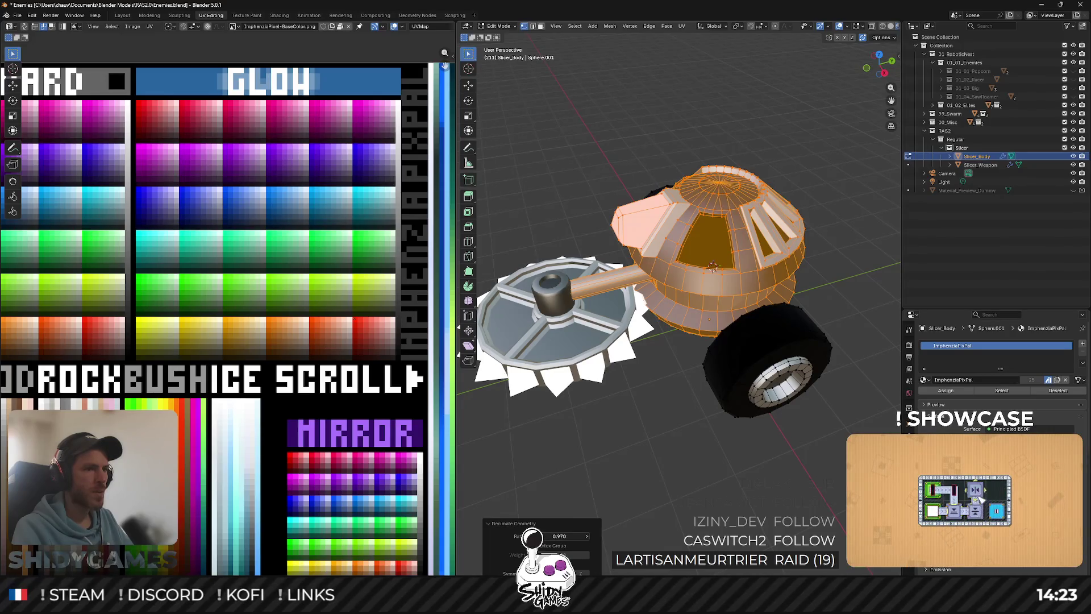
left_click_drag(563, 536, 556, 535)
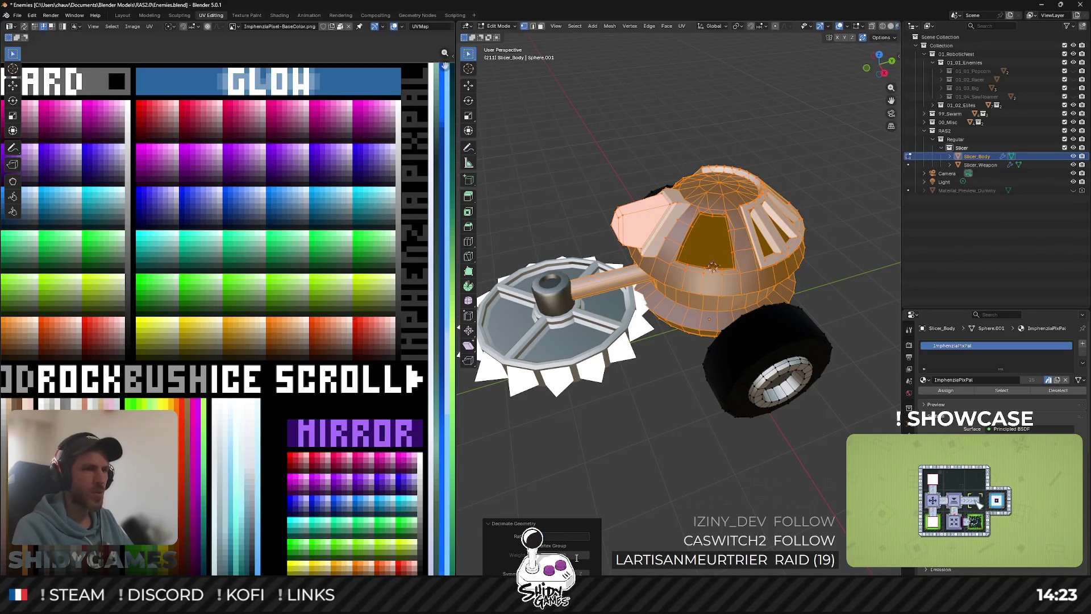
type("0.5")
key("Return")
left_click_drag(670, 379, 733, 385)
mouse_move(729, 407)
left_mouse_down()
mouse_move(852, 432)
mouse_move(835, 429)
left_mouse_up()
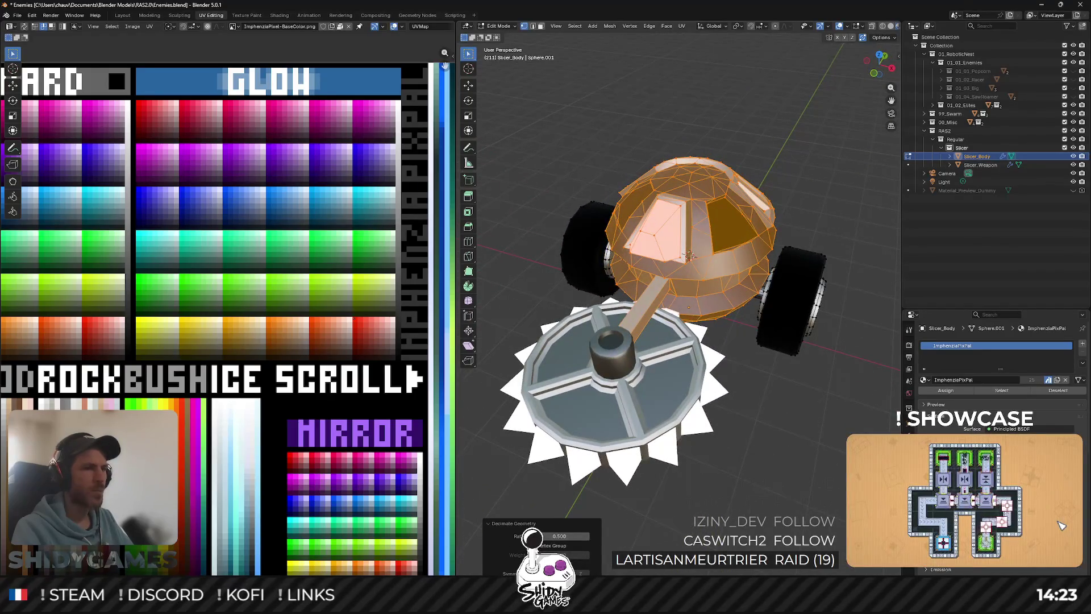
Lower the decimation ratio to 0.1 for a low-poly body and view it from behind.
left_click(569, 537)
key("BackSpace")
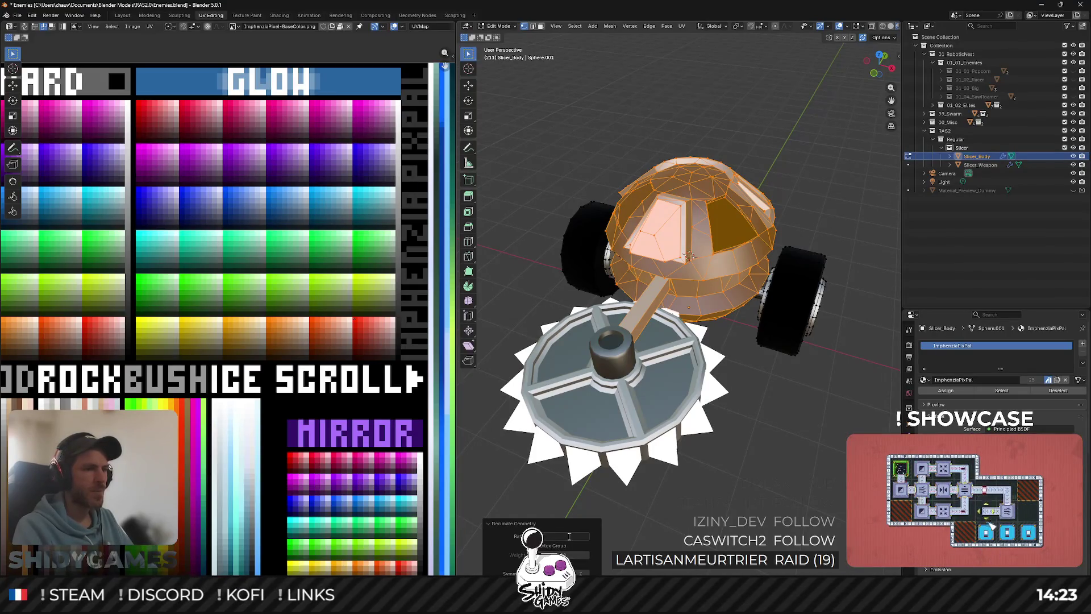
type("0.1")
key("Return")
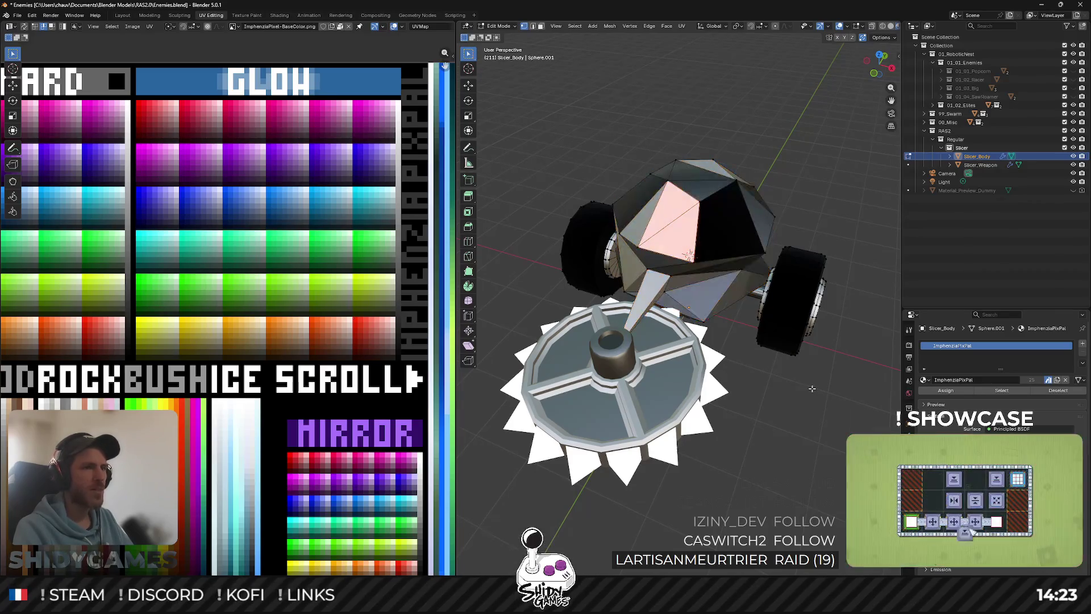
mouse_move(812, 388)
left_mouse_down()
mouse_move(565, 335)
mouse_move(765, 388)
left_mouse_up()
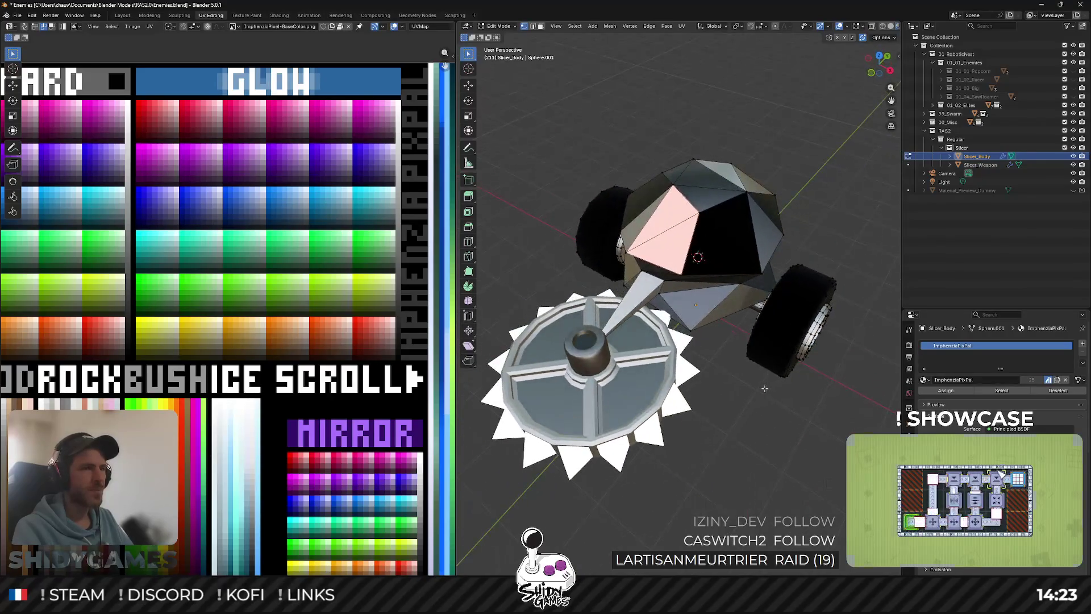
Undo the decimation, leave local view into Object Mode, save the file and minimize Blender.
key("ctrl+z")
key("ctrl+z")
key("ctrl+z")
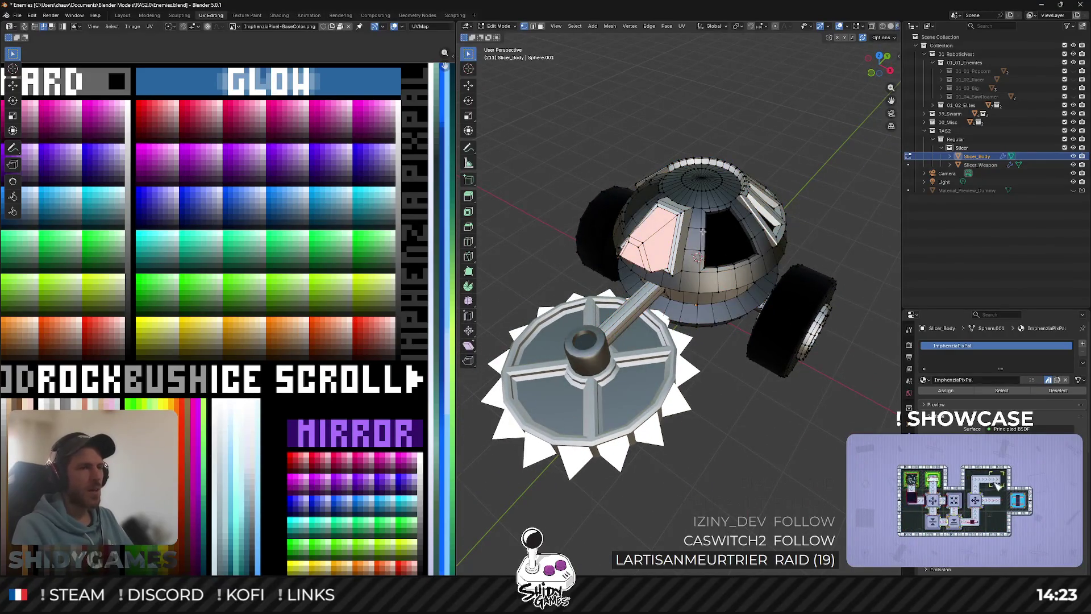
key("KP_1")
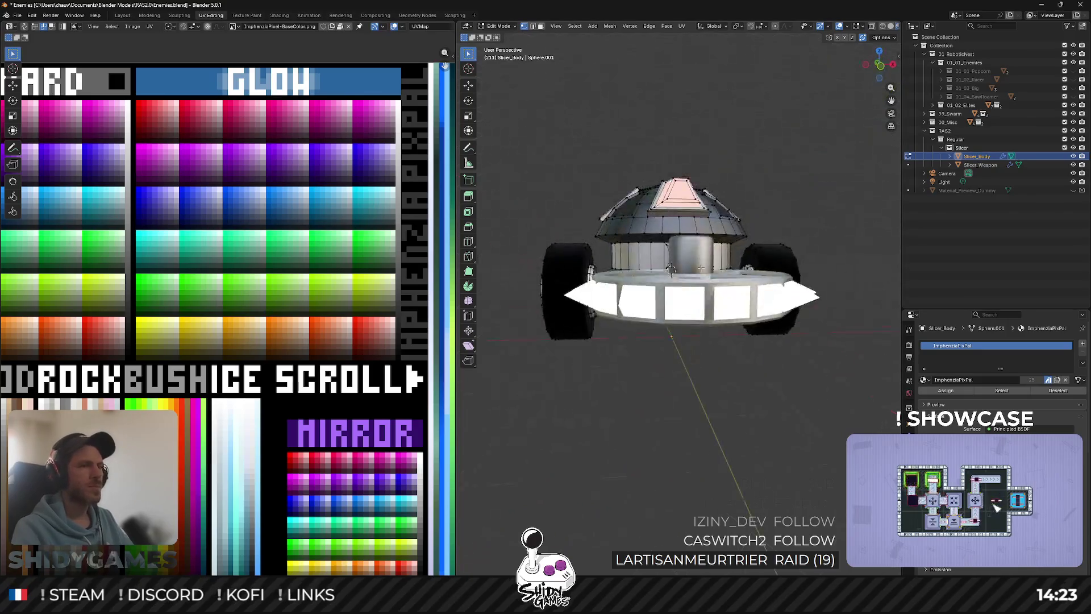
key("KP_Divide")
key("Tab")
key("ctrl+s")
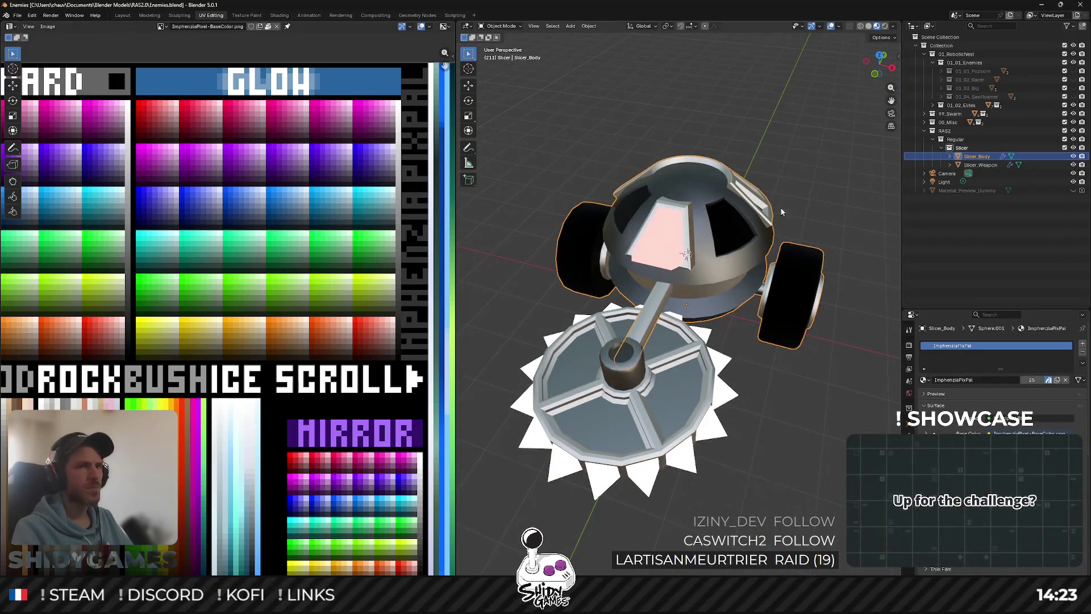
left_click(1041, 4)
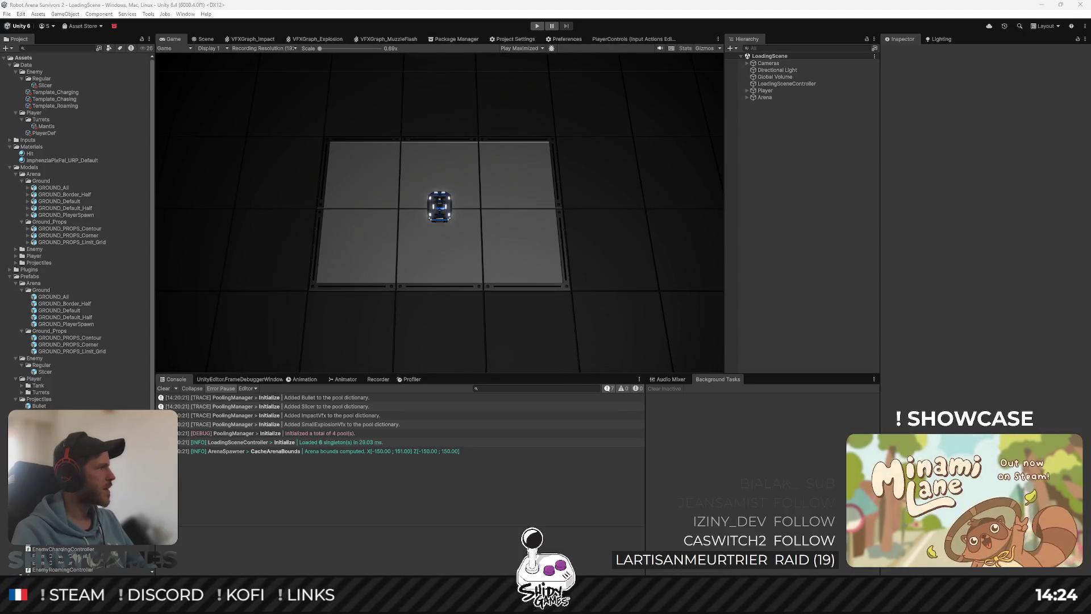
Switch to the Chrome window showing the Figma roadmap.
key("alt+Tab")
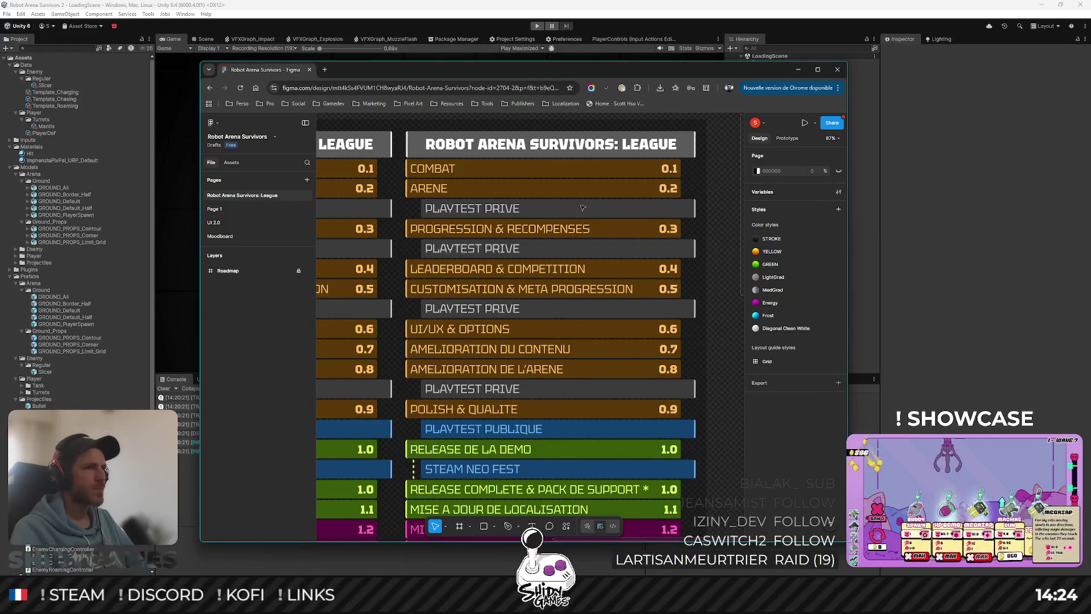
Scroll the Figma canvas to the Public Roadmap frame, showing the 0.4 to 0.6 milestones.
scroll(487, 228, "left", 10)
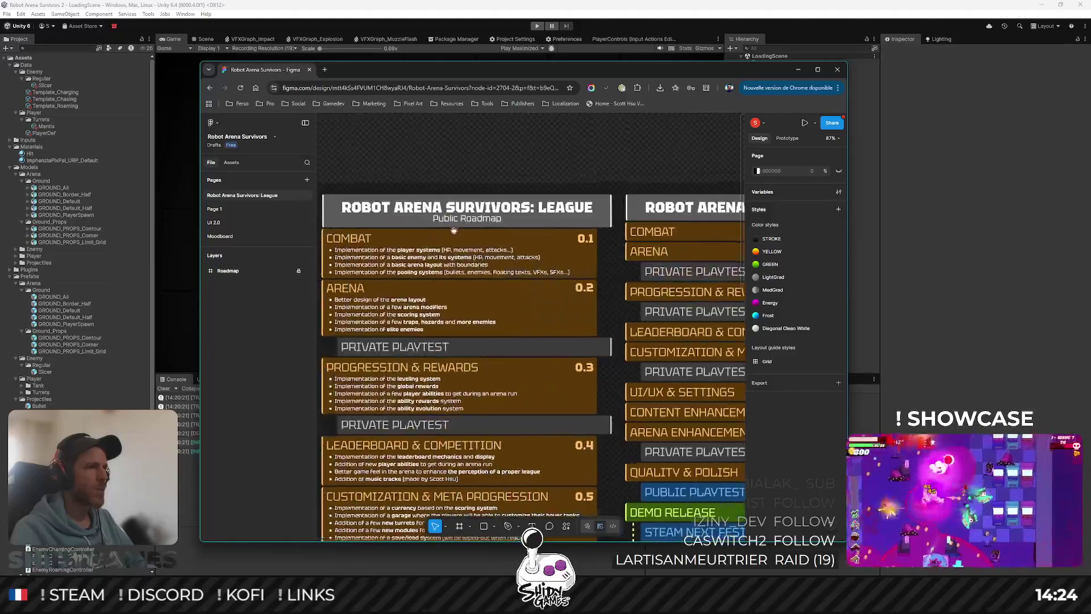
scroll(519, 200, "down", 1)
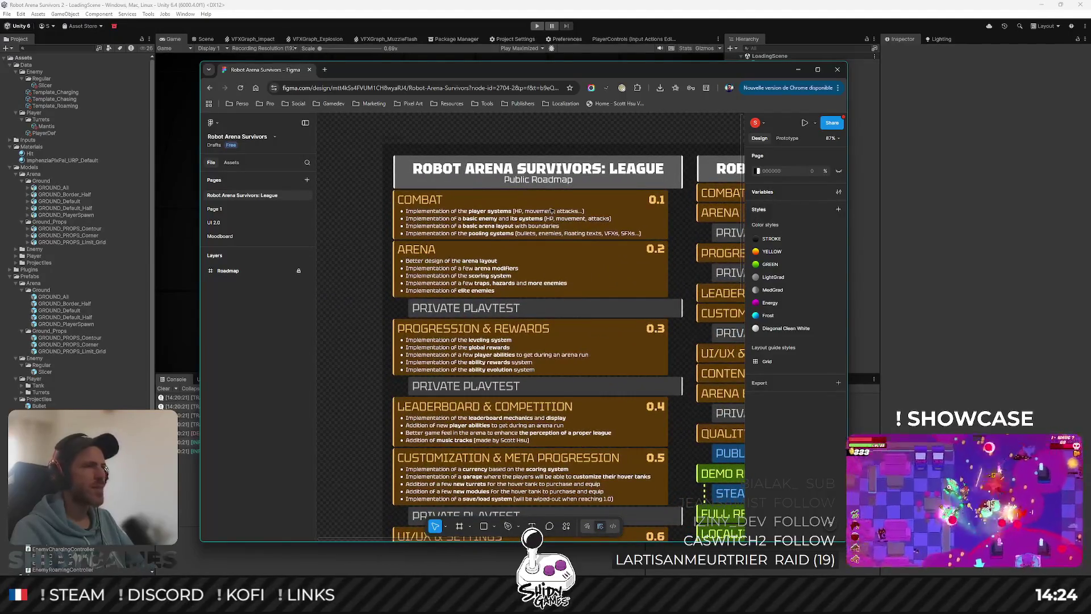
scroll(551, 211, "up", 3)
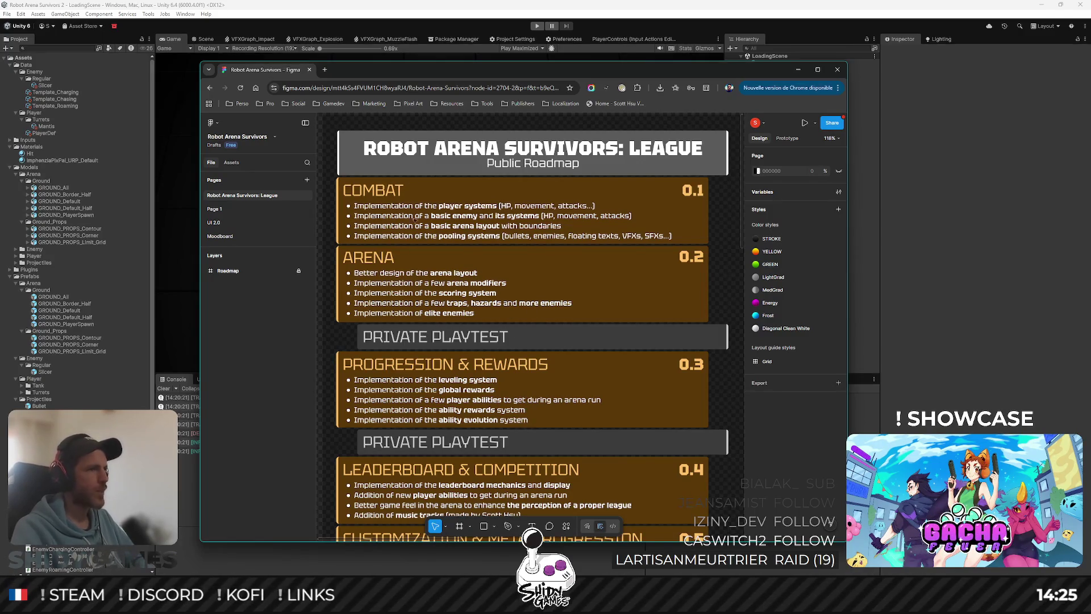
scroll(548, 288, "down", 3)
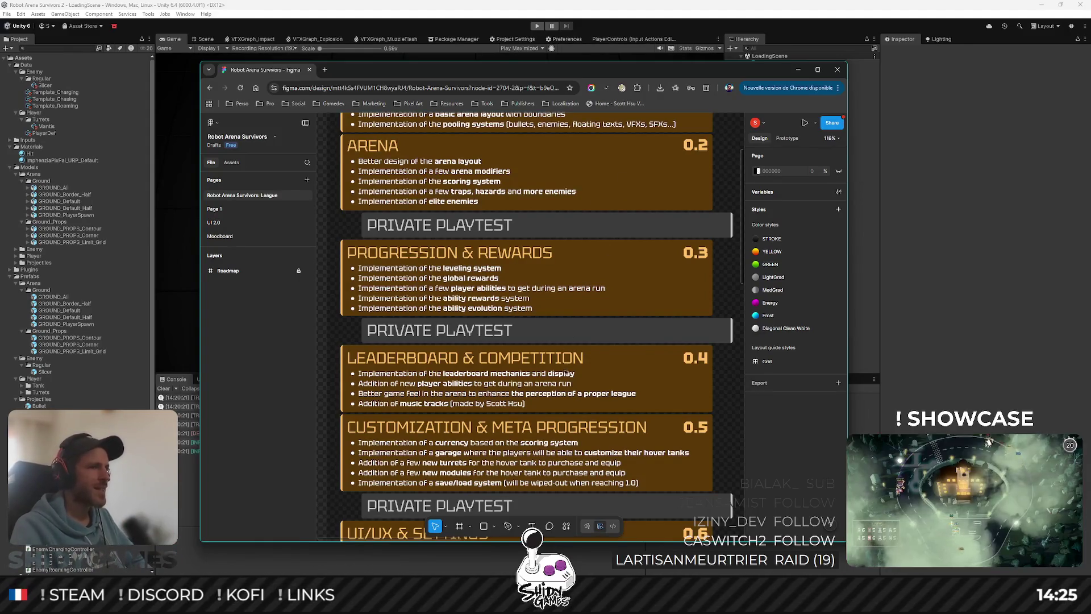
mouse_move(566, 373)
left_mouse_down()
mouse_move(567, 208)
mouse_move(558, 221)
left_mouse_up()
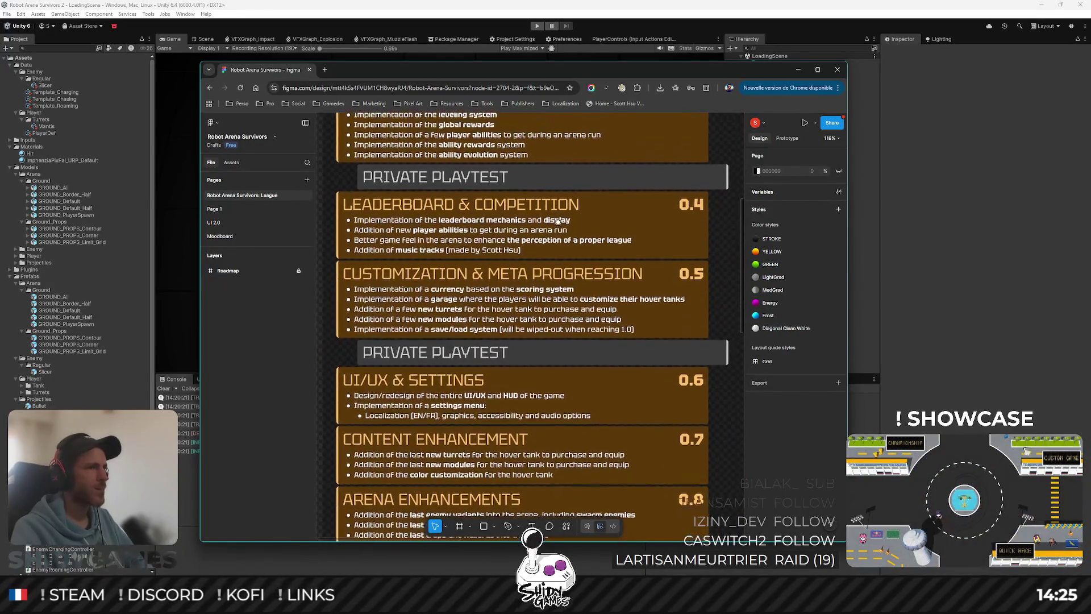
Move down the roadmap to Arena Enhancements 0.8 and Quality & Polish 0.9.
scroll(558, 222, "up", 2)
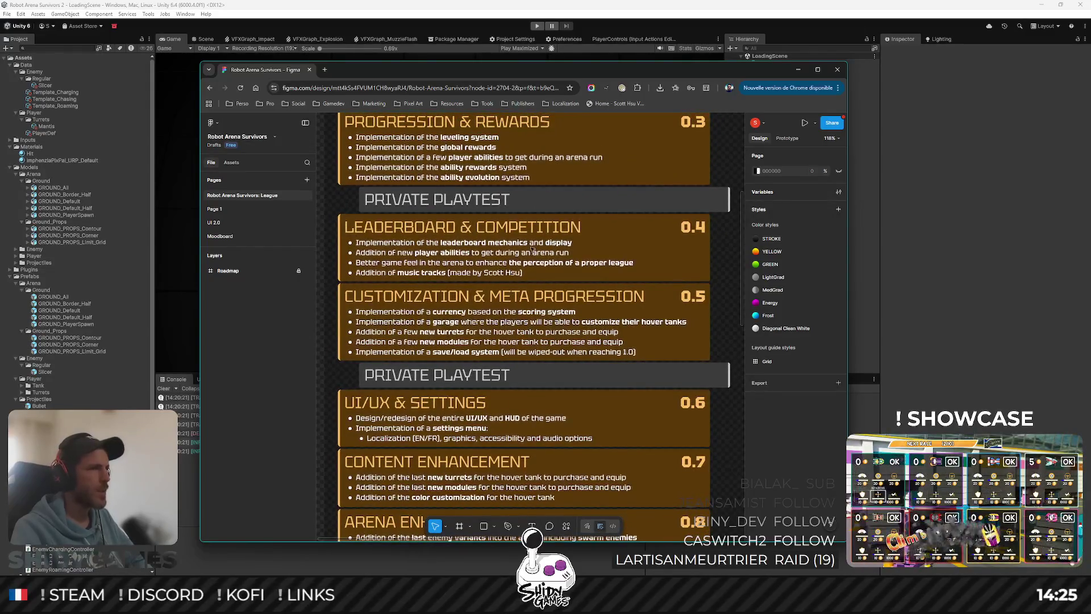
scroll(530, 248, "up", 3)
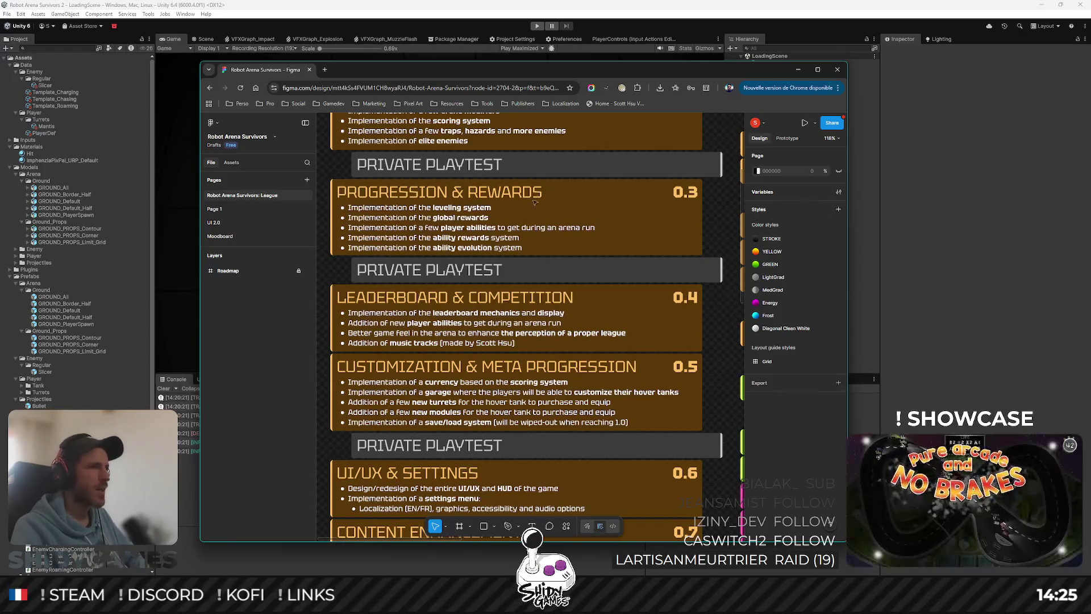
scroll(476, 252, "down", 5)
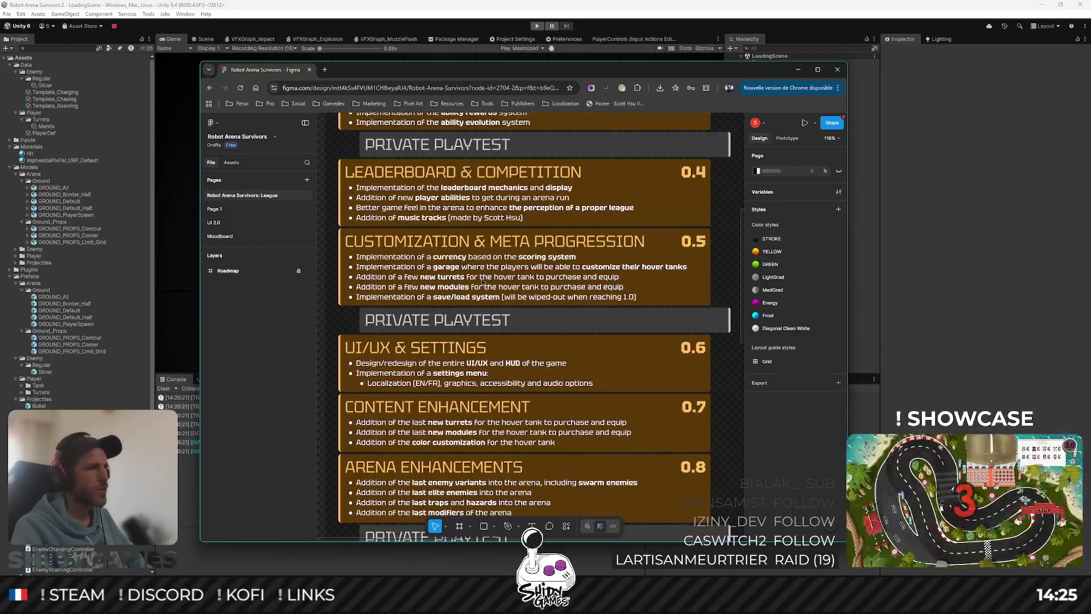
scroll(482, 282, "up", 1)
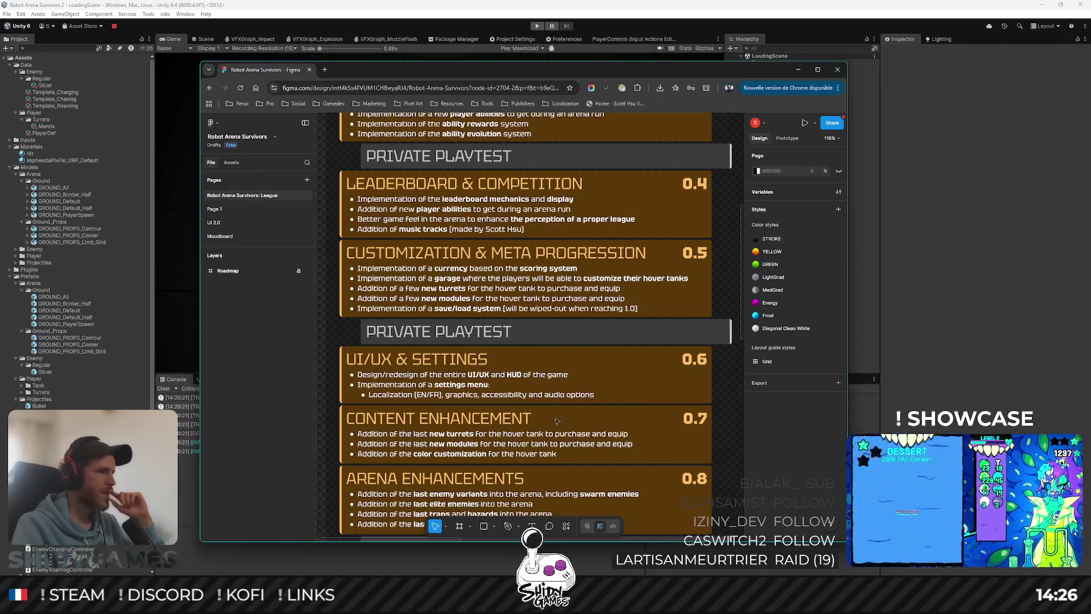
left_click_drag(556, 413, 556, 336)
scroll(558, 335, "down", 1)
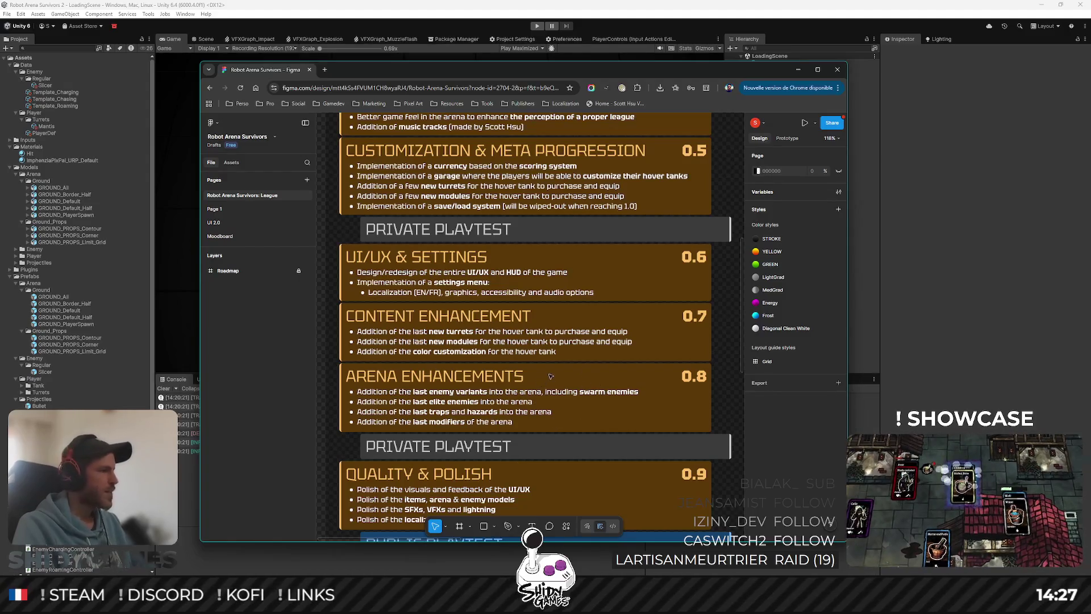
scroll(608, 438, "down", 1)
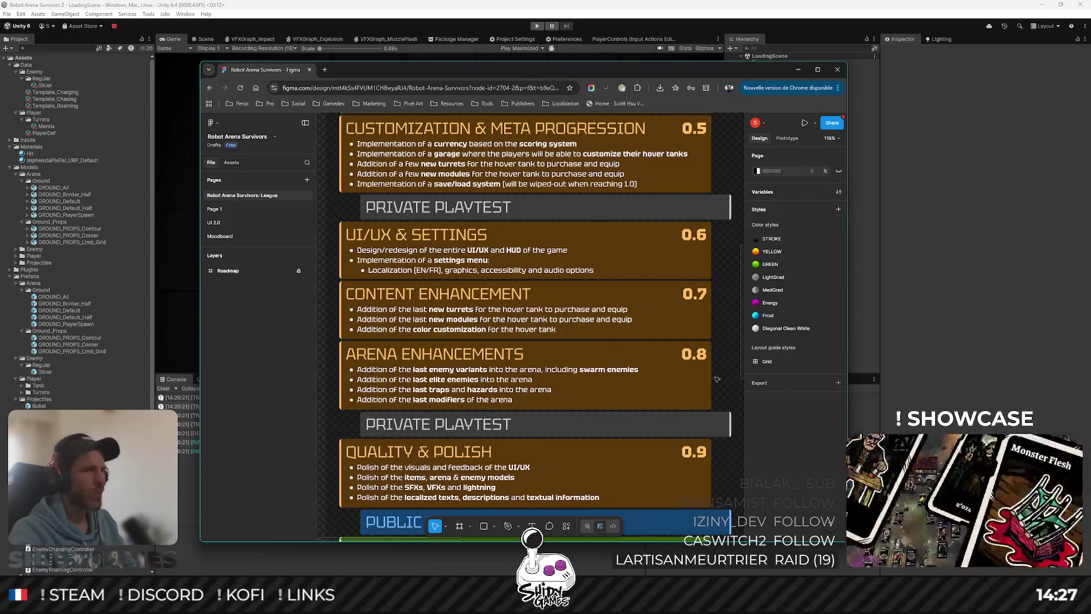
Scroll the roadmap down past Quality & Polish to Public Playtest, Demo Release 1.0 and Steam Next Fest.
scroll(404, 465, "down", 1)
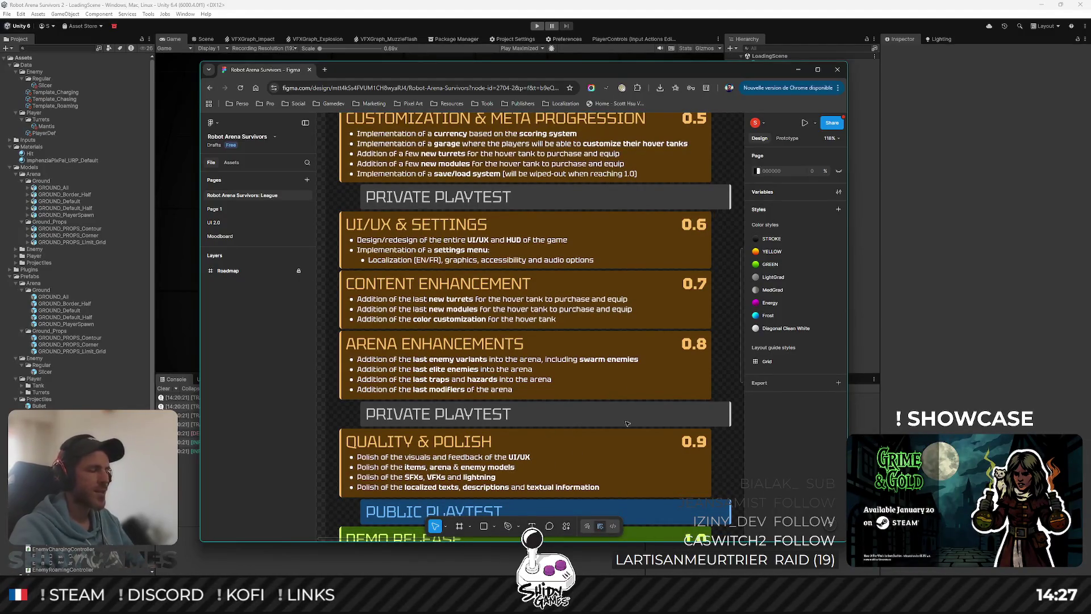
scroll(528, 420, "down", 2)
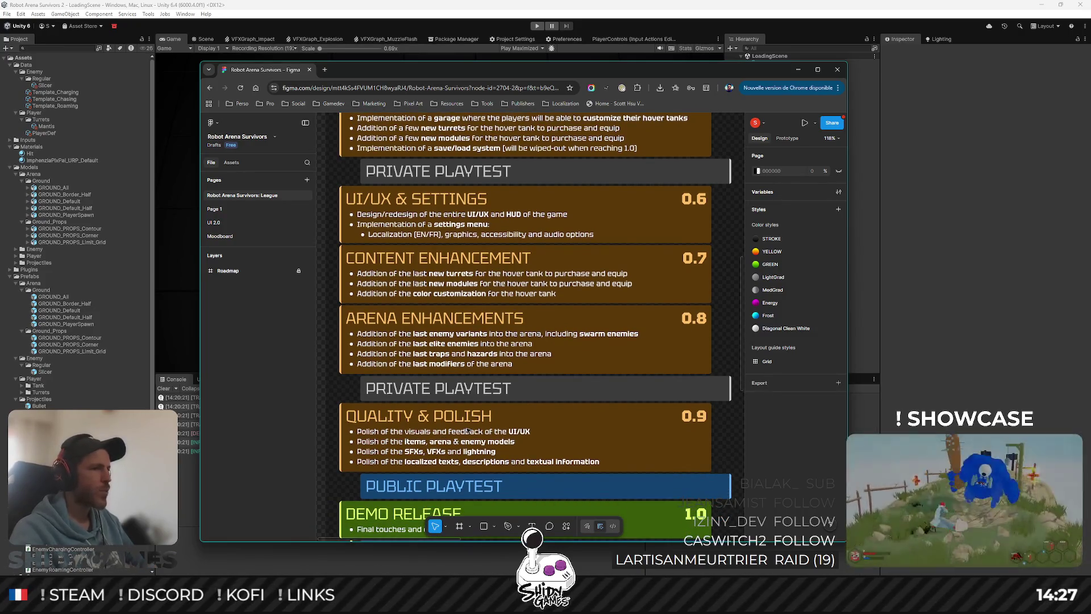
scroll(493, 364, "down", 1)
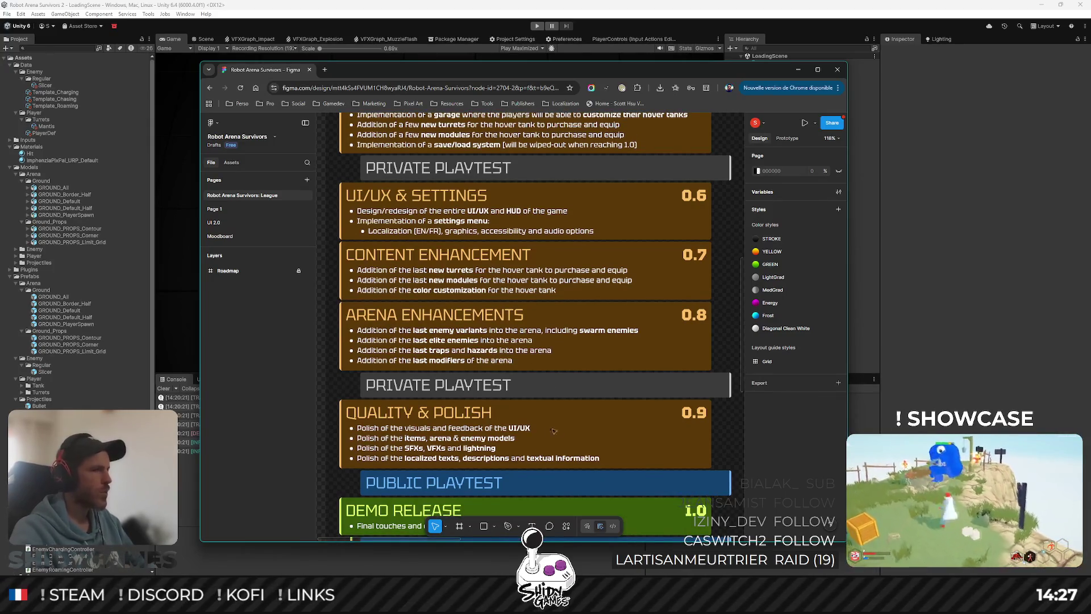
scroll(553, 431, "down", 2)
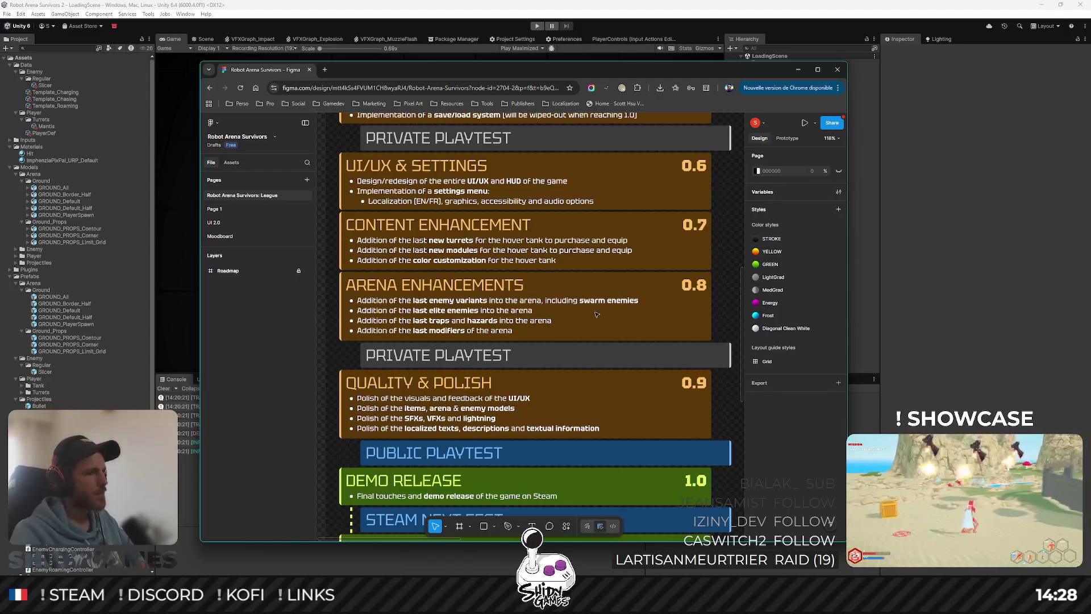
scroll(503, 433, "down", 3)
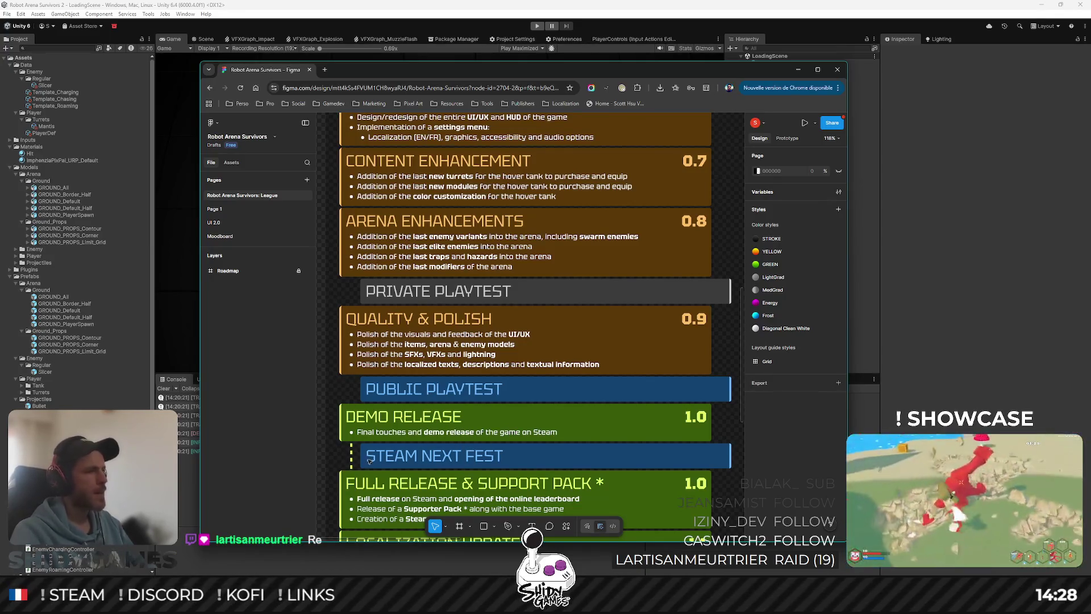
Scroll further to Localization Update 1.1 and Content Updates #1 (1.2) and #2 (1.3).
scroll(545, 457, "down", 1)
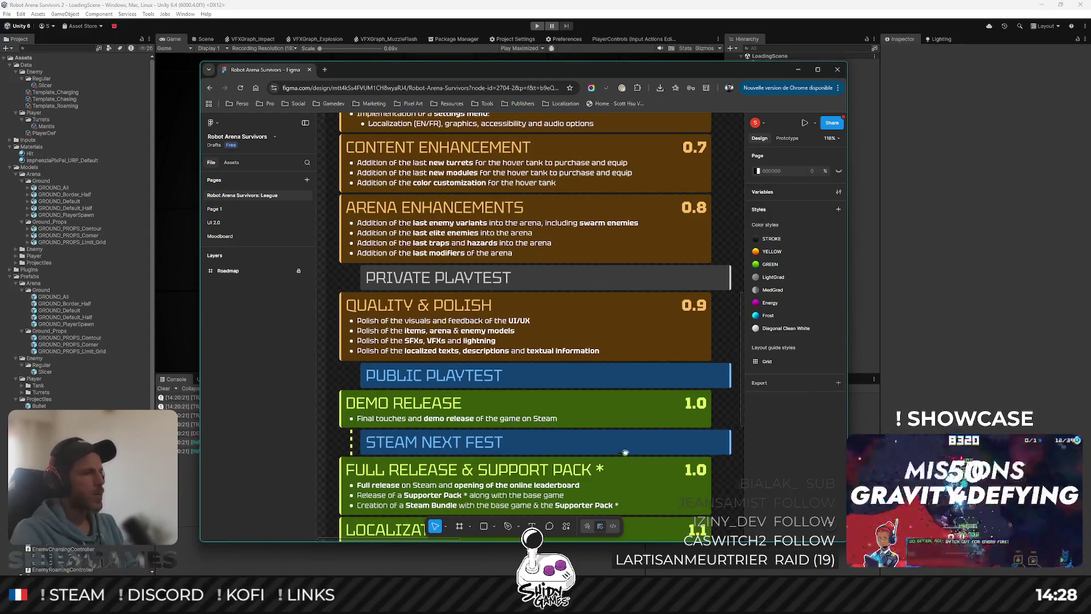
scroll(394, 503, "down", 3)
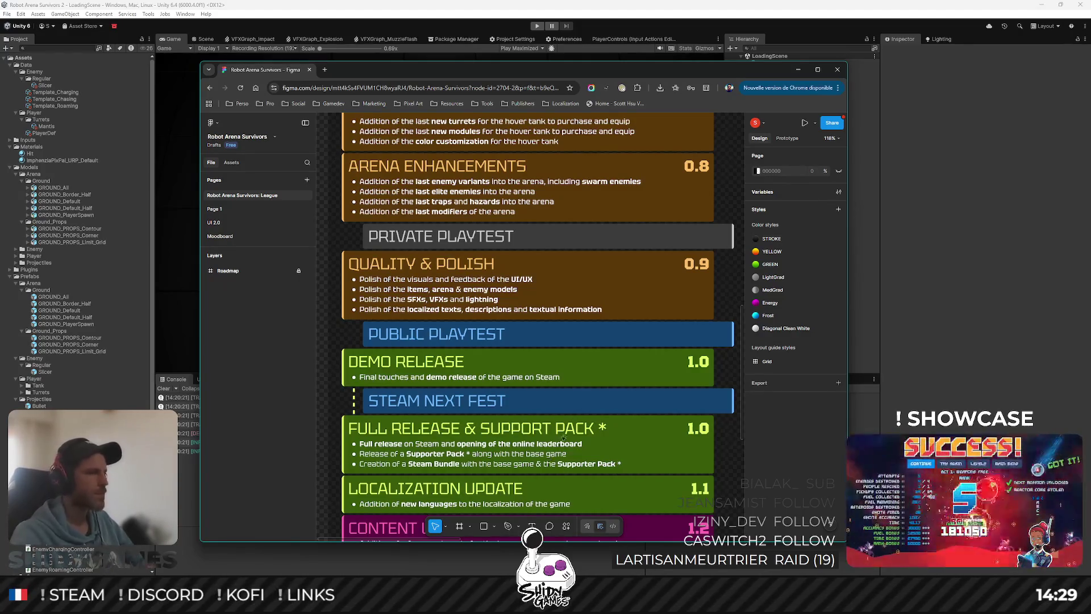
scroll(606, 441, "down", 5)
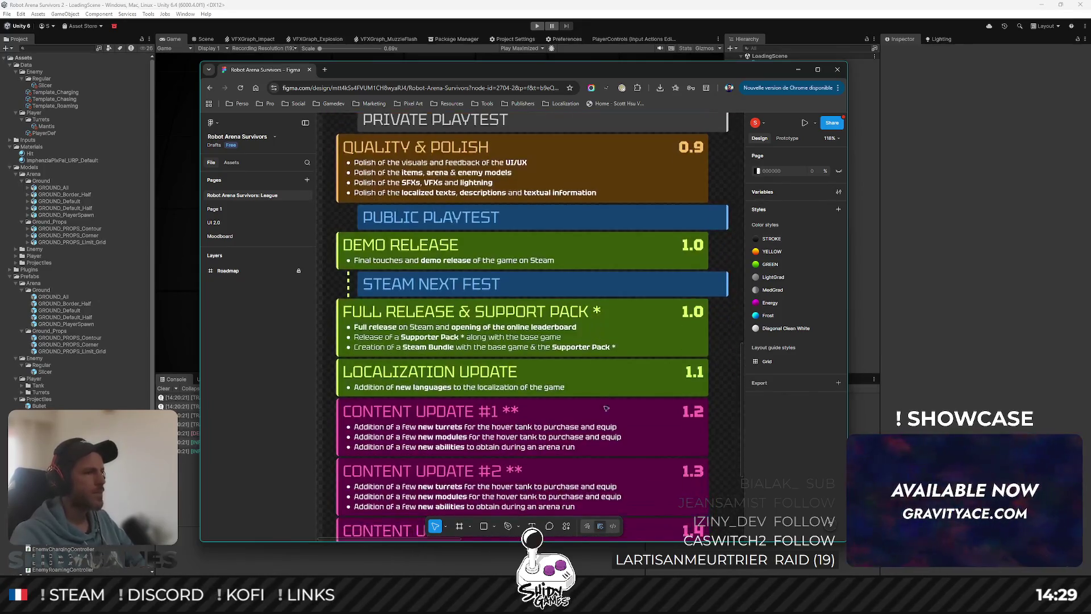
Pan down to Content Updates #3 (1.4) and #4 (1.5) and the Supporter Pack footnote.
scroll(614, 328, "down", 2)
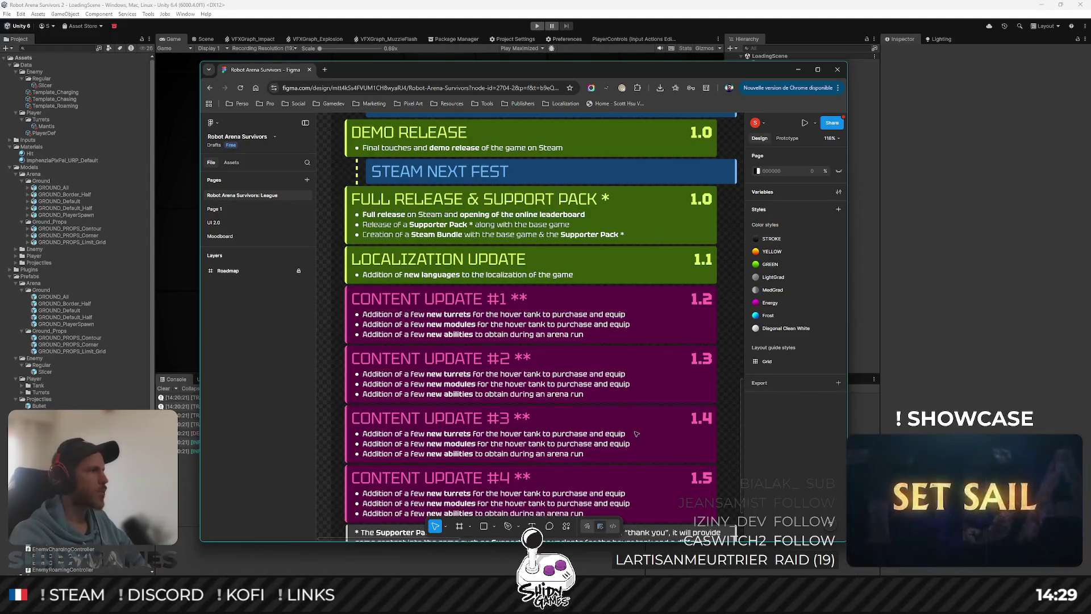
left_click_drag(622, 430, 607, 195)
scroll(608, 195, "up", 1)
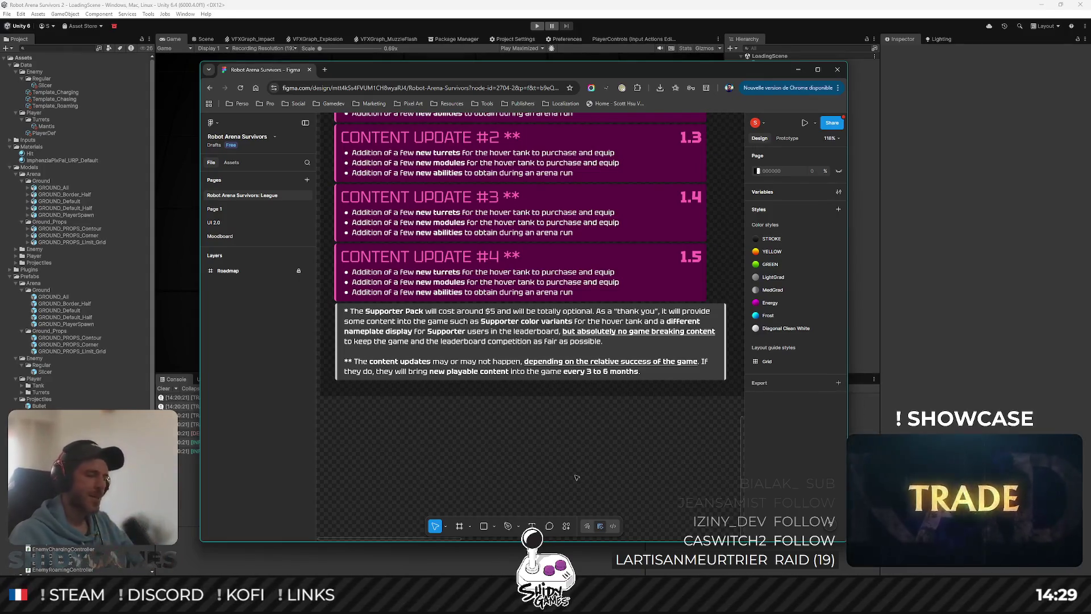
scroll(618, 331, "right", 10)
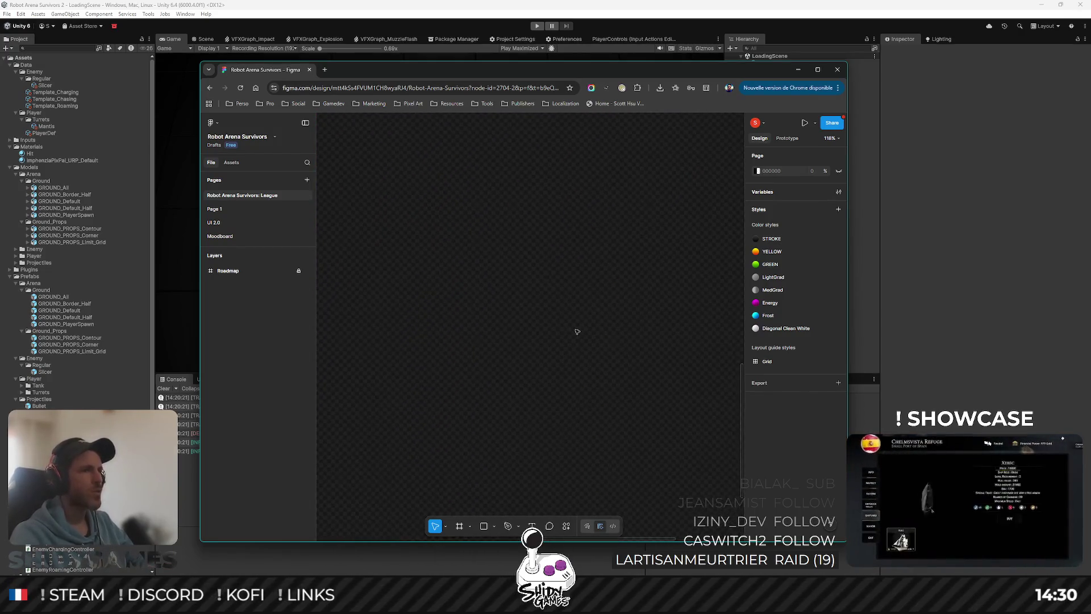
Move sideways to the French roadmap, Steam Neo Fest through Mise à jour de contenu #4 (1.5).
scroll(570, 263, "right", 10)
scroll(426, 375, "left", 1)
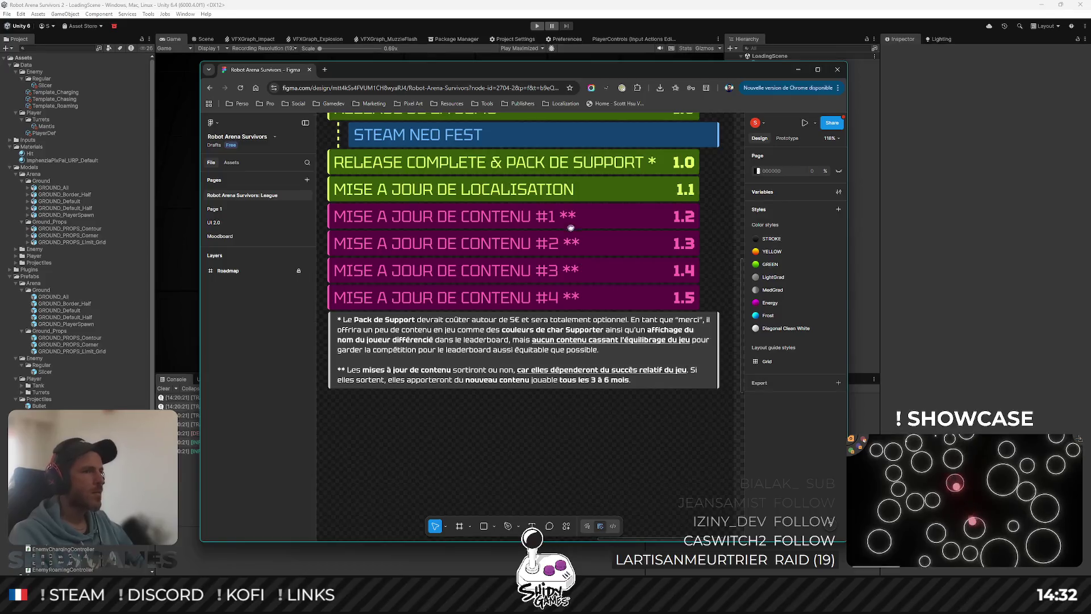
scroll(570, 227, "up", 1)
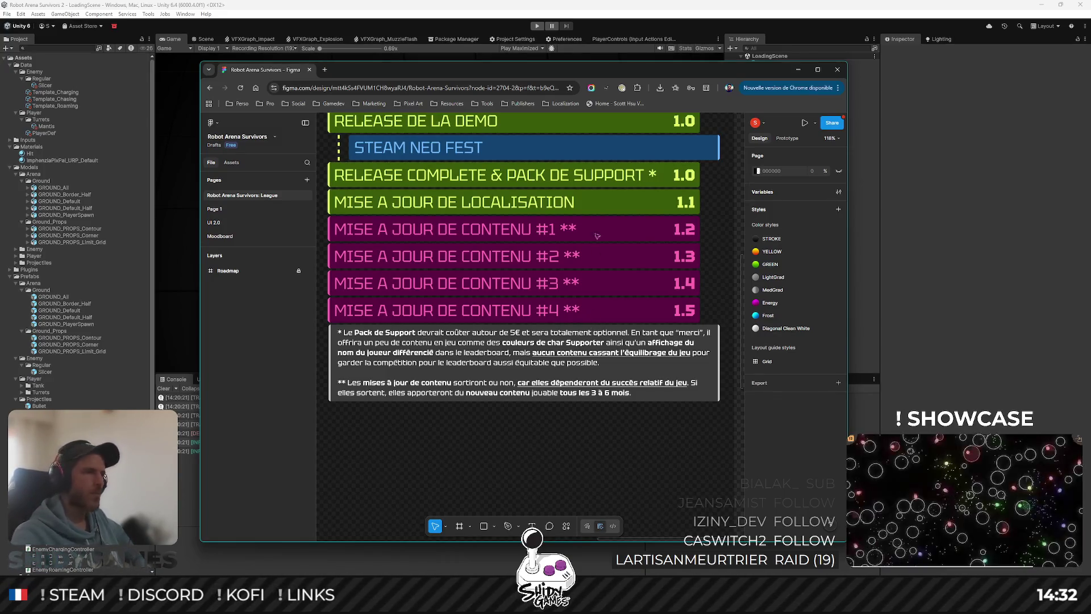
Scroll up to the French roadmap's title and opening milestones, then return to Unity.
scroll(523, 326, "up", 10)
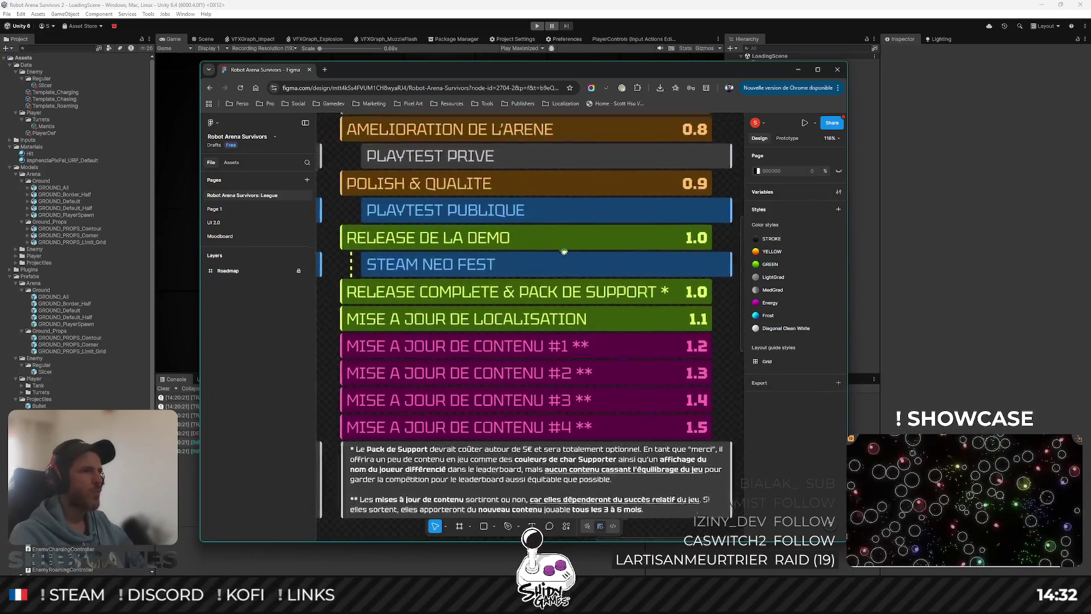
scroll(558, 390, "up", 5)
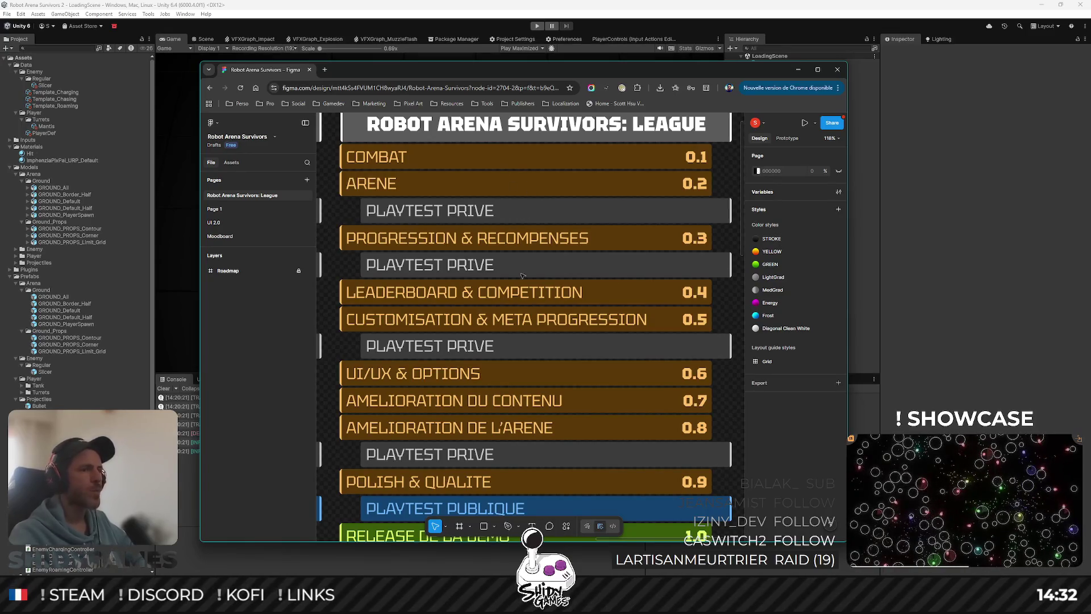
key("alt+Tab")
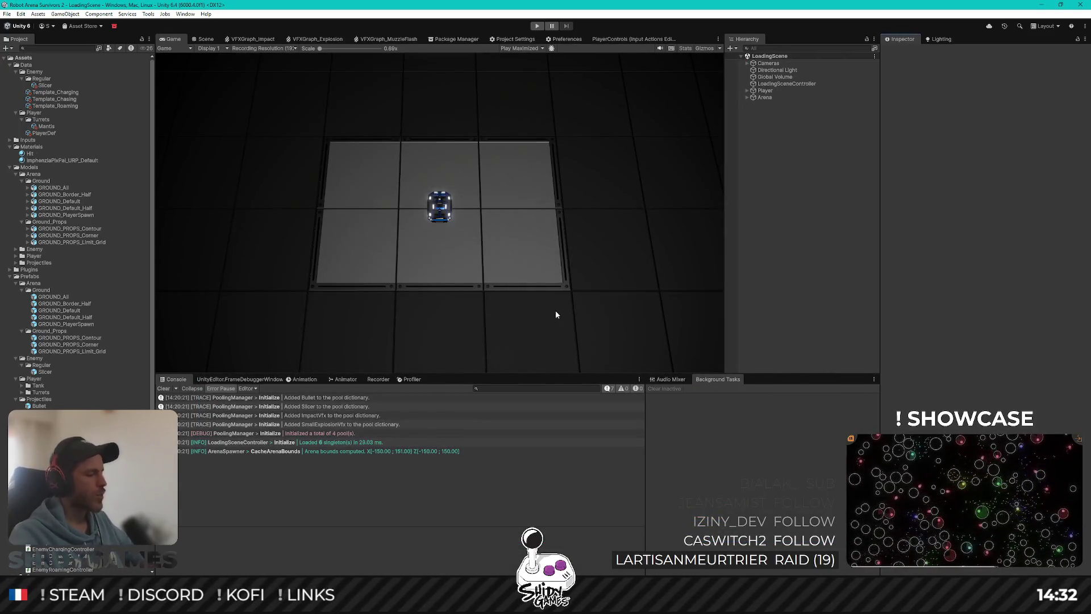
key("alt+Tab")
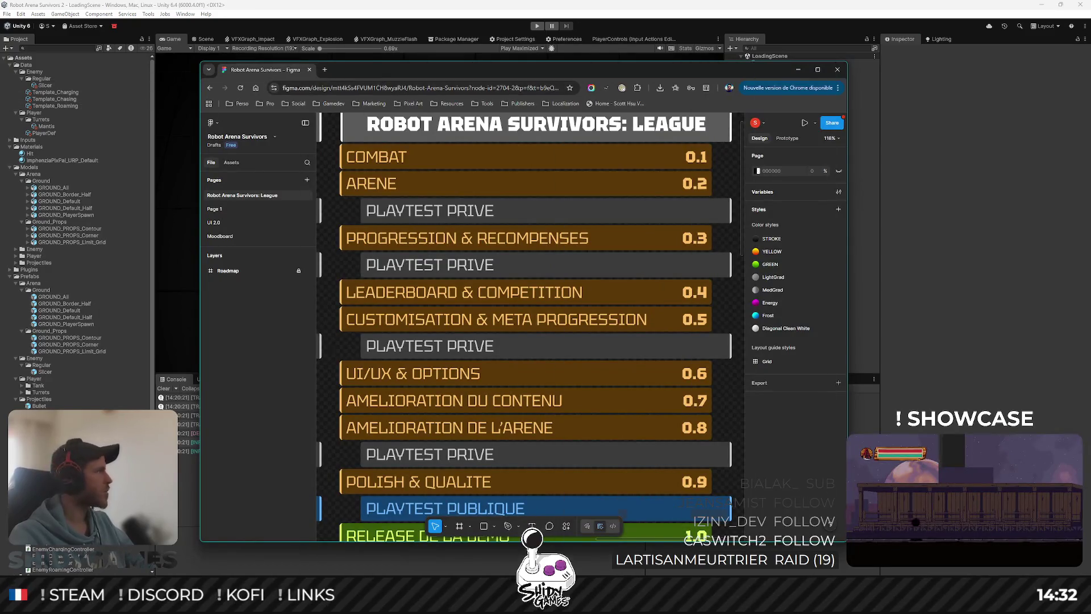
key("alt+Tab")
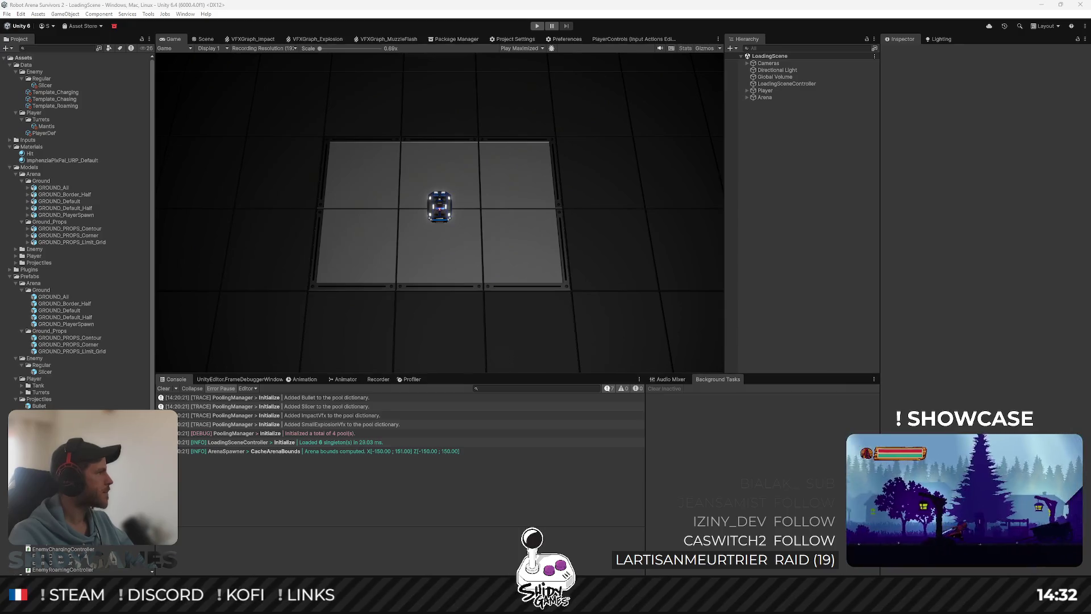
Open the Slicer prefab from Prefabs/Enemy/Regular for editing.
key("alt+Tab")
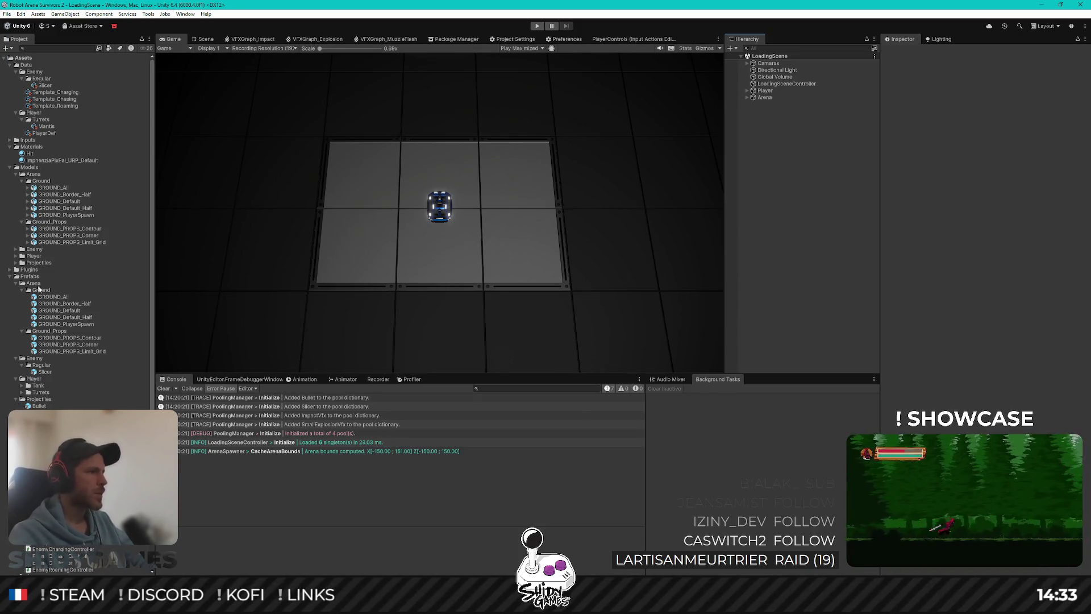
scroll(56, 363, "down", 3)
left_click(43, 321)
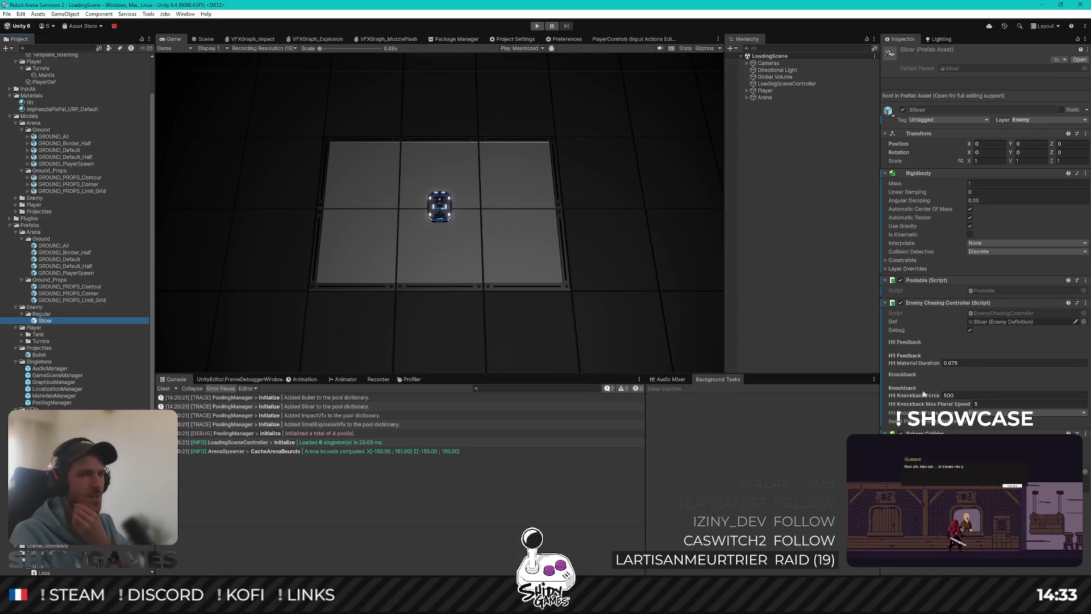
double_click(45, 321)
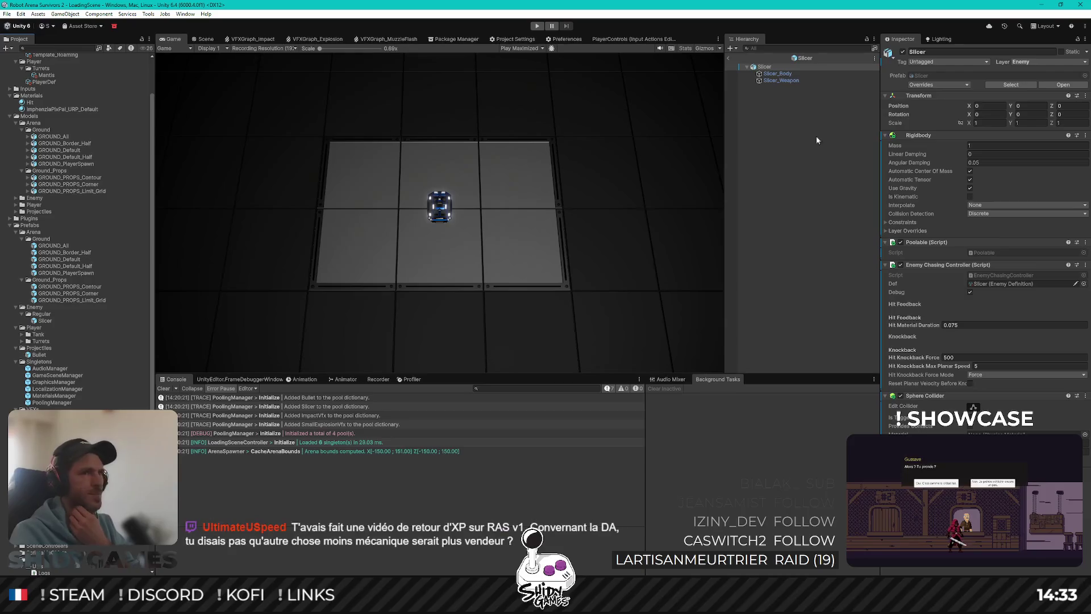
Set Slicer_Weapon's Idle Spin Speed to 360, assign Slicer as its Enemy Controller, and exit the prefab.
left_click(774, 81)
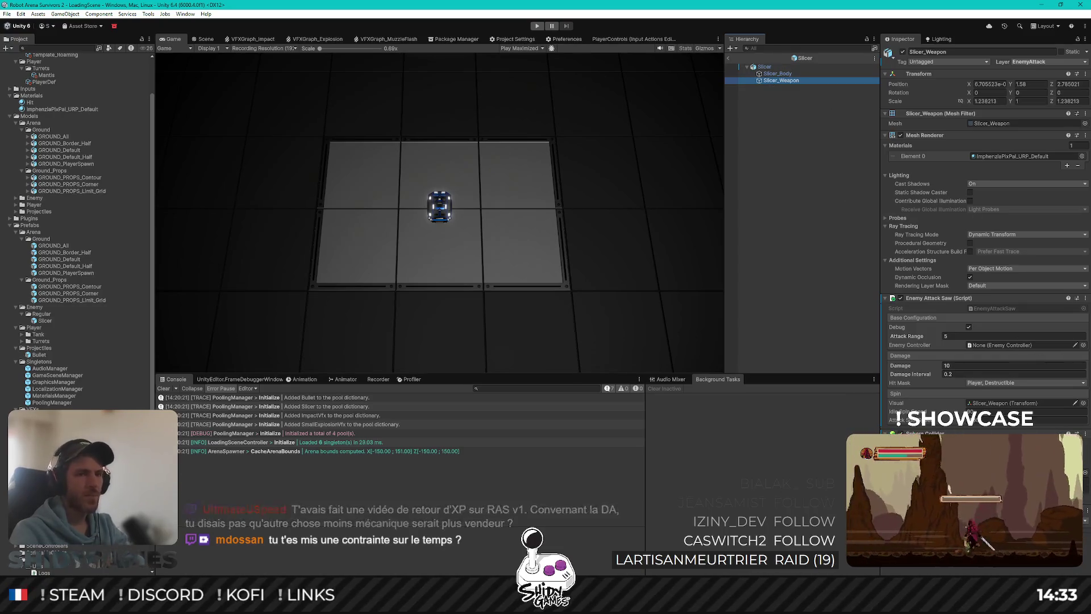
left_click(1030, 412)
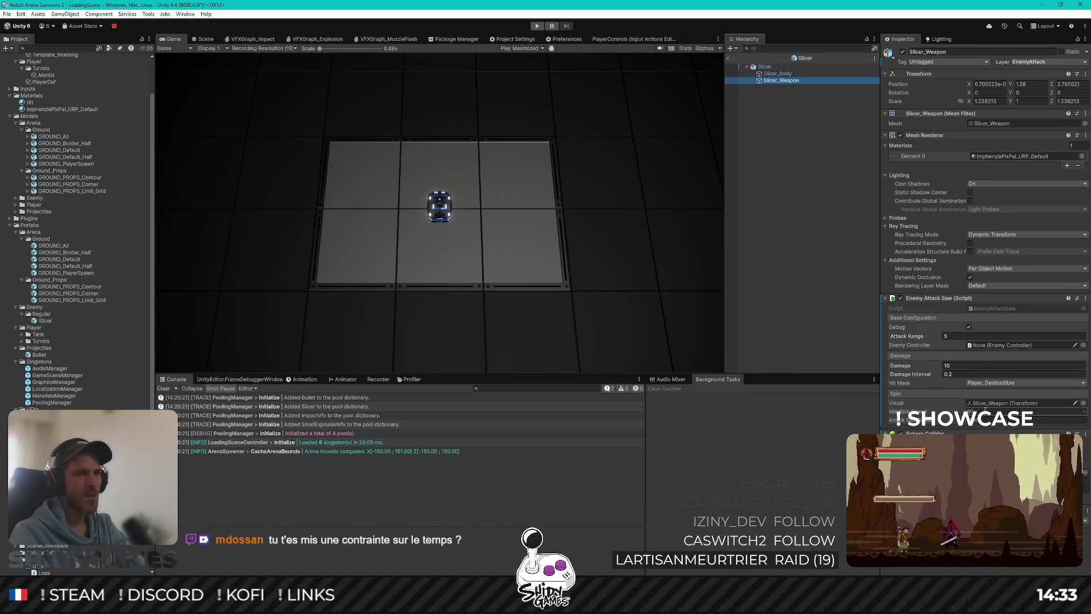
type("360")
key("Return")
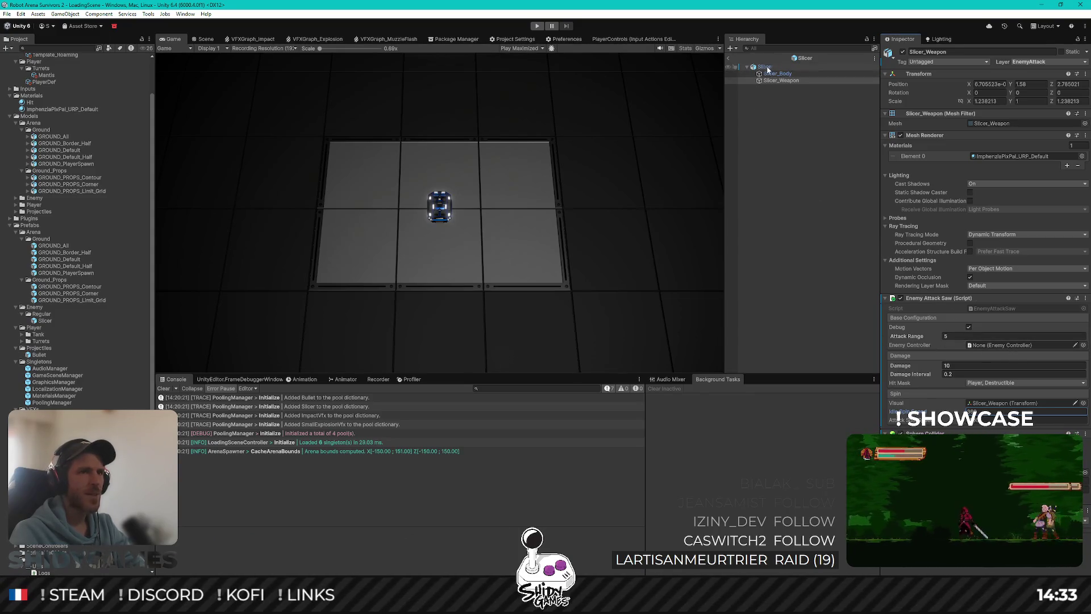
mouse_move(767, 69)
left_mouse_down()
mouse_move(1011, 375)
mouse_move(994, 350)
left_mouse_up()
left_click(755, 110)
left_click(728, 60)
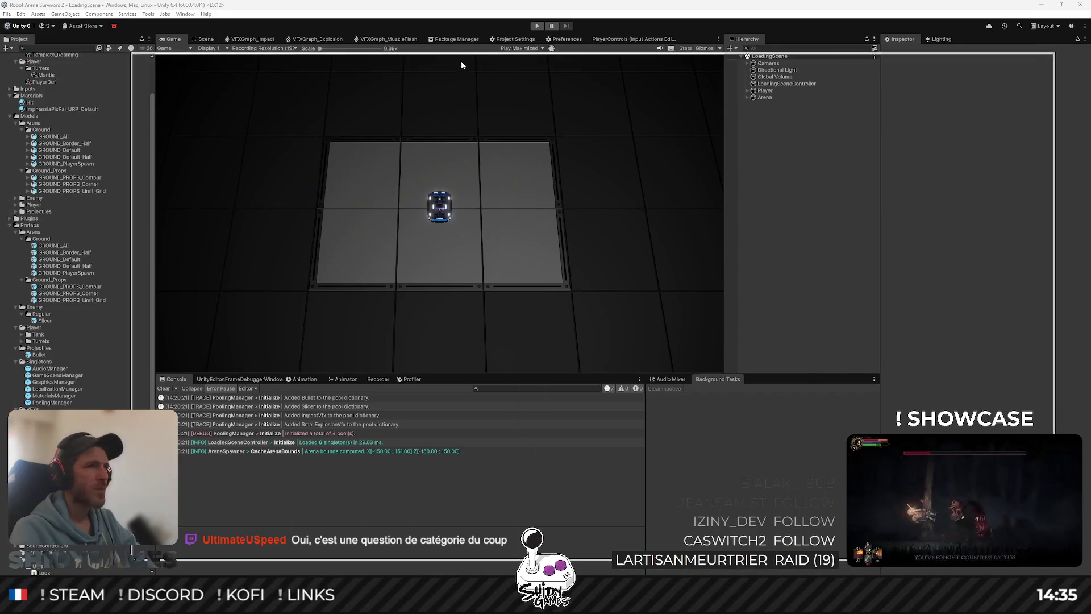
Switch to the Chrome window showing Google Images results for "battlebots".
key("alt+Tab")
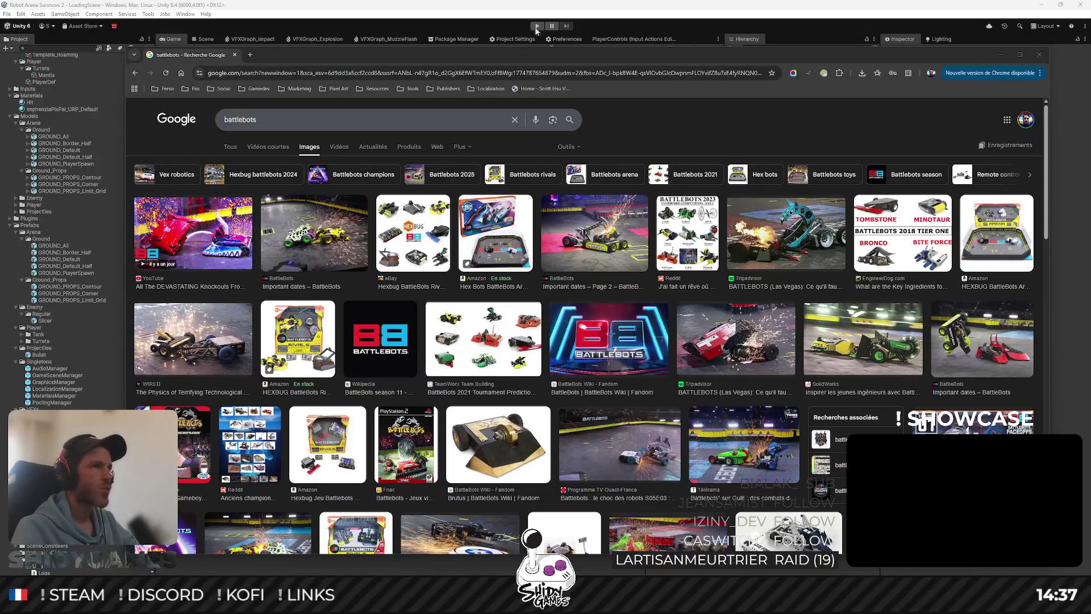
Look over the battlebots image results once more, then close Chrome to reveal Unity's game view.
left_click(632, 9)
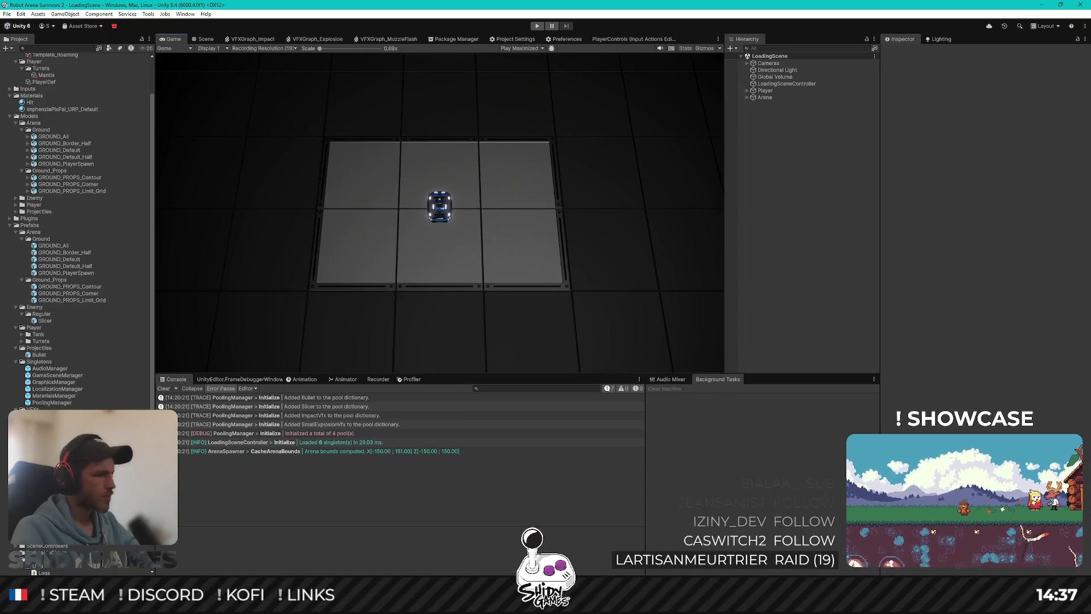
left_click(224, 548)
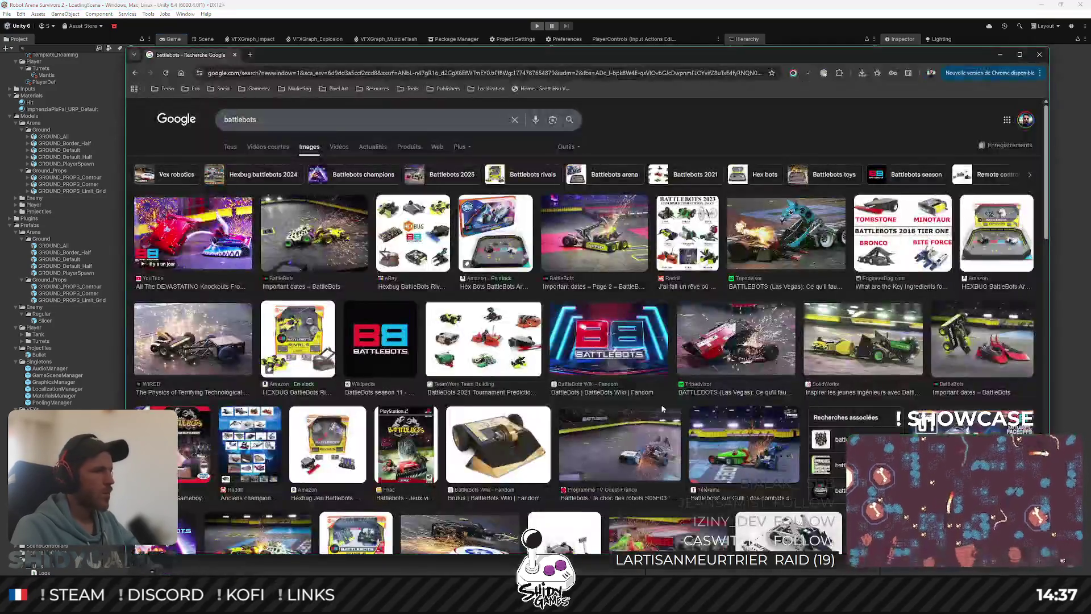
scroll(685, 321, "down", 2)
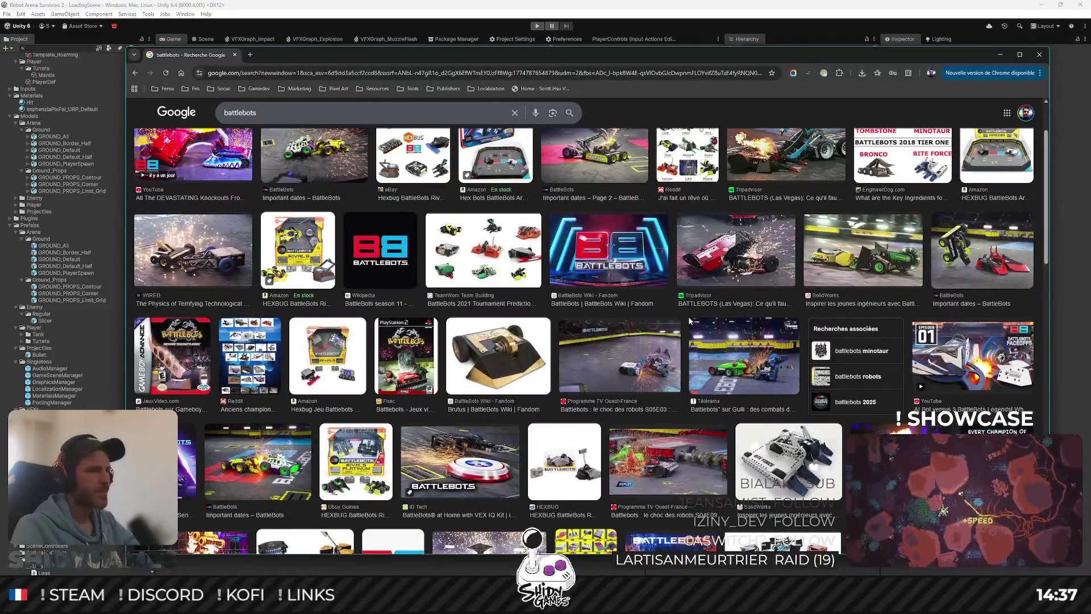
scroll(685, 313, "up", 2)
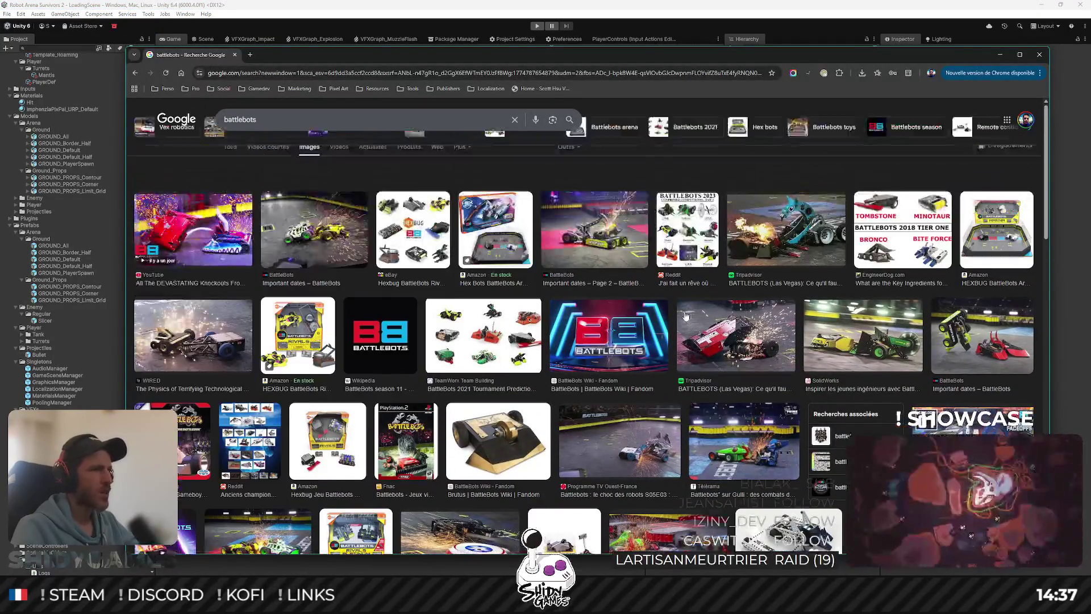
left_click(1042, 58)
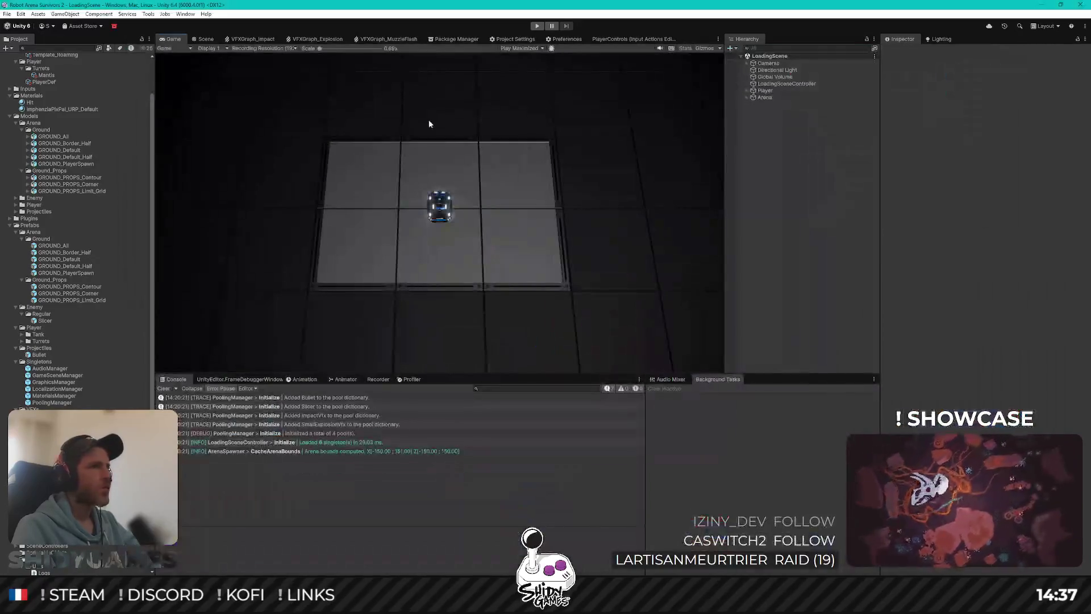
Switch the Scene view to a top-down view of the arena via the gizmo.
left_click(202, 39)
scroll(466, 213, "down", 5)
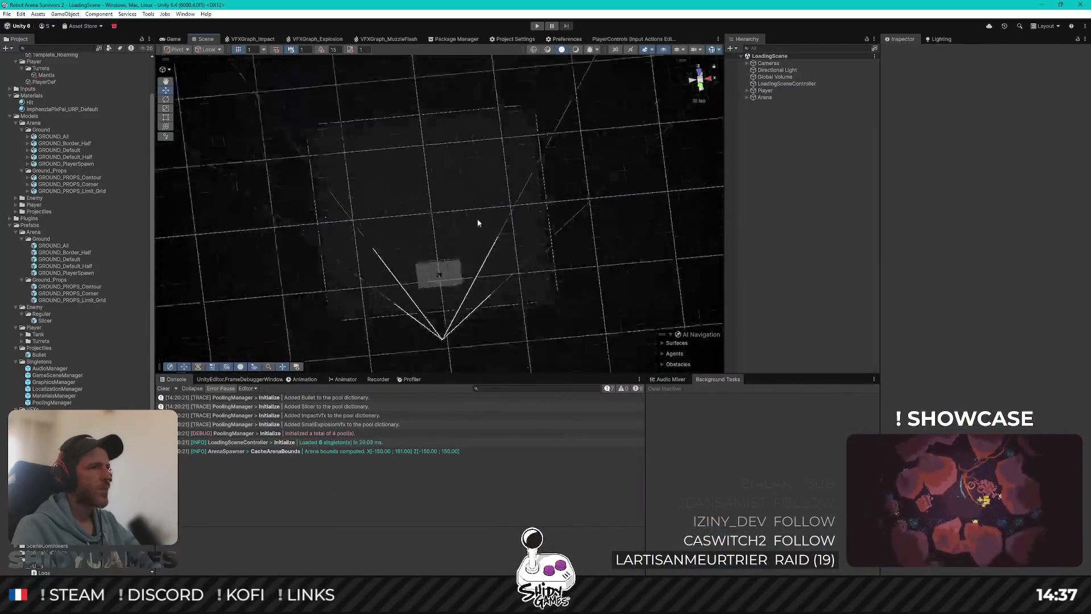
left_click(698, 70)
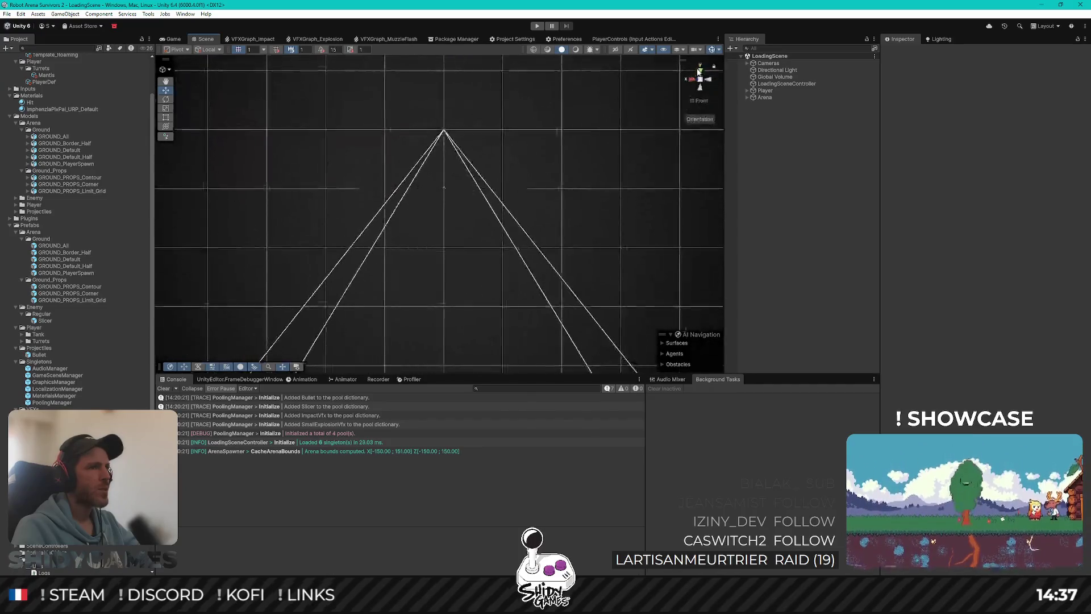
left_click(701, 70)
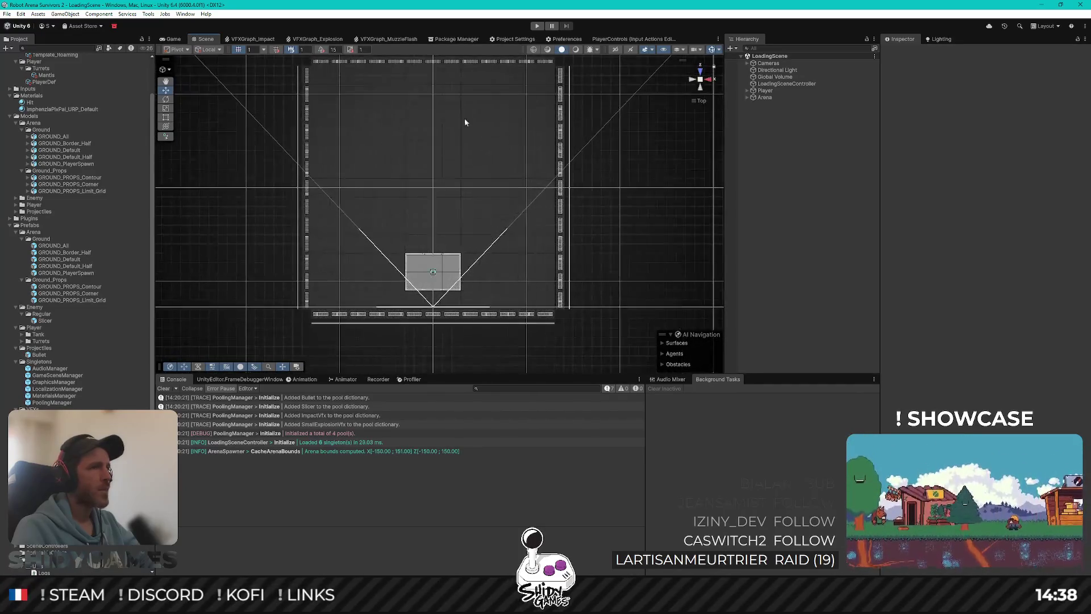
Pan and zoom to centre the arena in the top view, then show the Game view.
left_click_drag(466, 120, 478, 145)
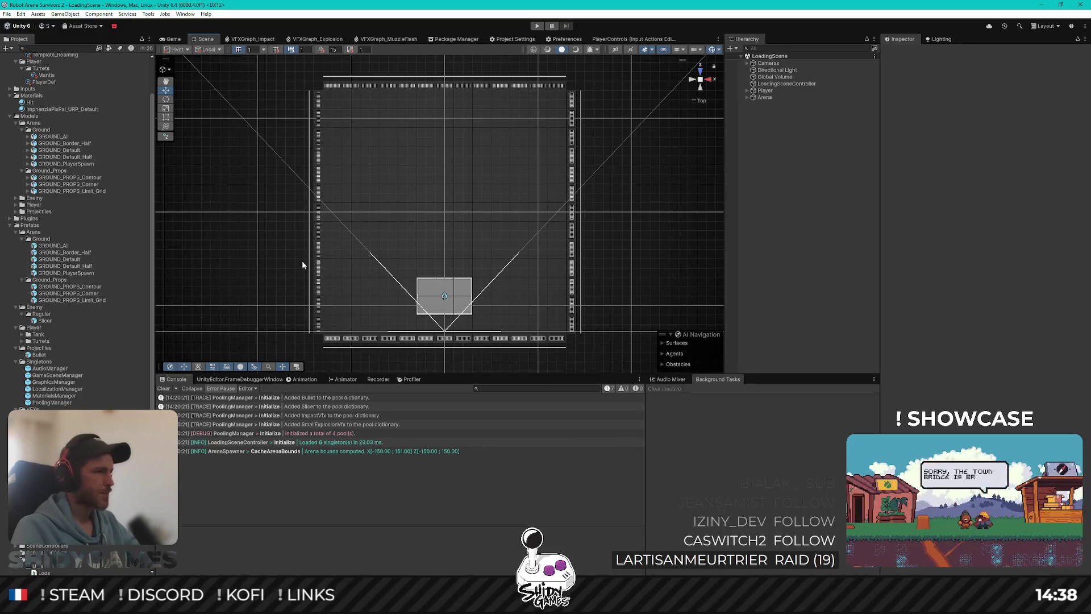
scroll(424, 316, "up", 3)
left_click_drag(426, 315, 441, 157)
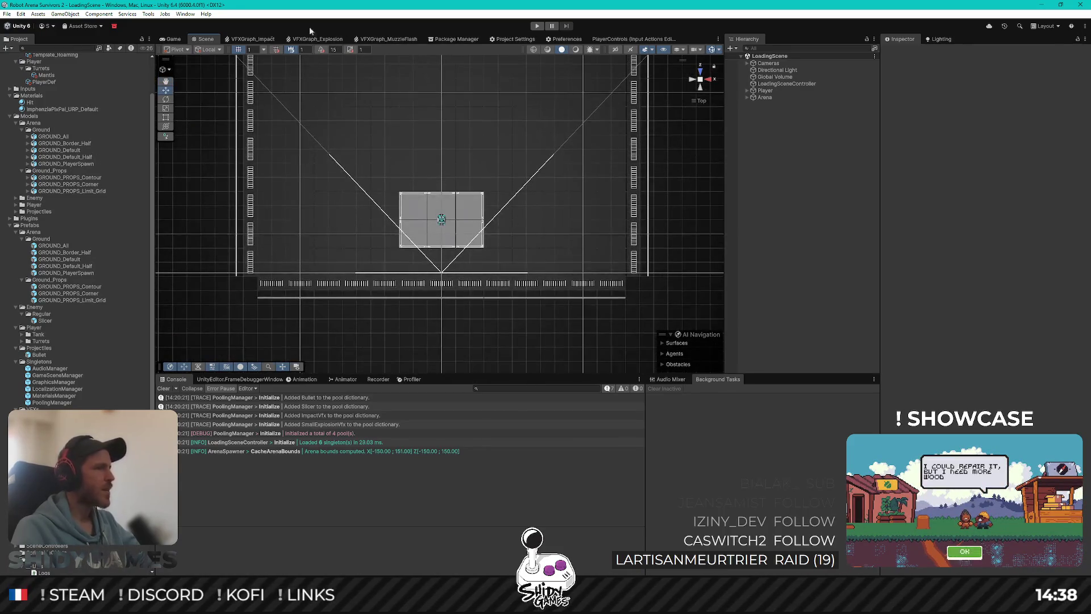
scroll(451, 174, "up", 6)
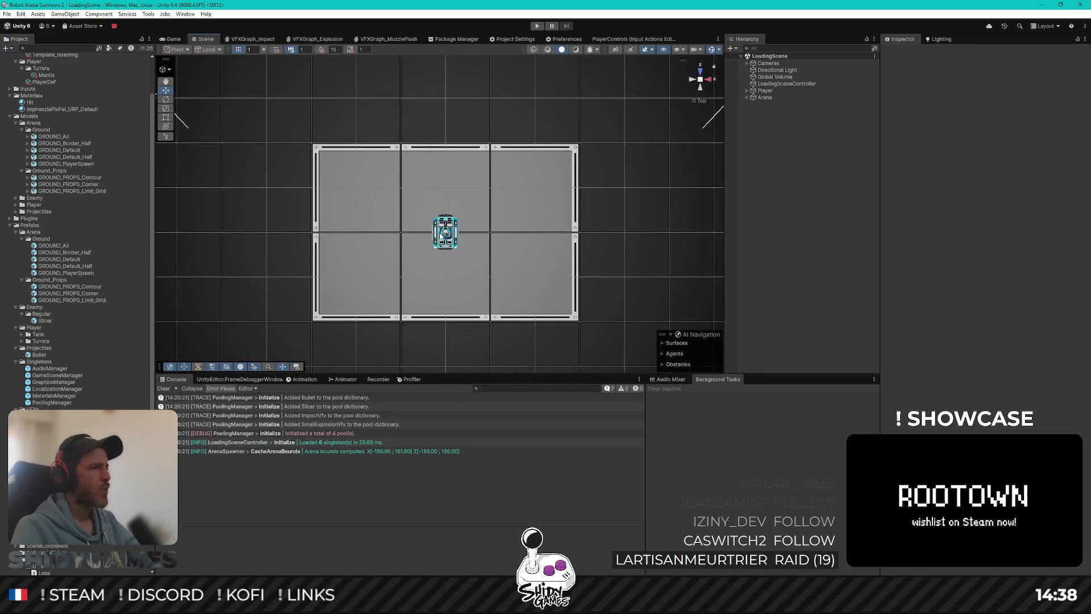
scroll(445, 233, "down", 5)
mouse_move(454, 166)
left_mouse_down()
mouse_move(455, 323)
mouse_move(460, 274)
mouse_move(434, 188)
mouse_move(449, 198)
left_mouse_up()
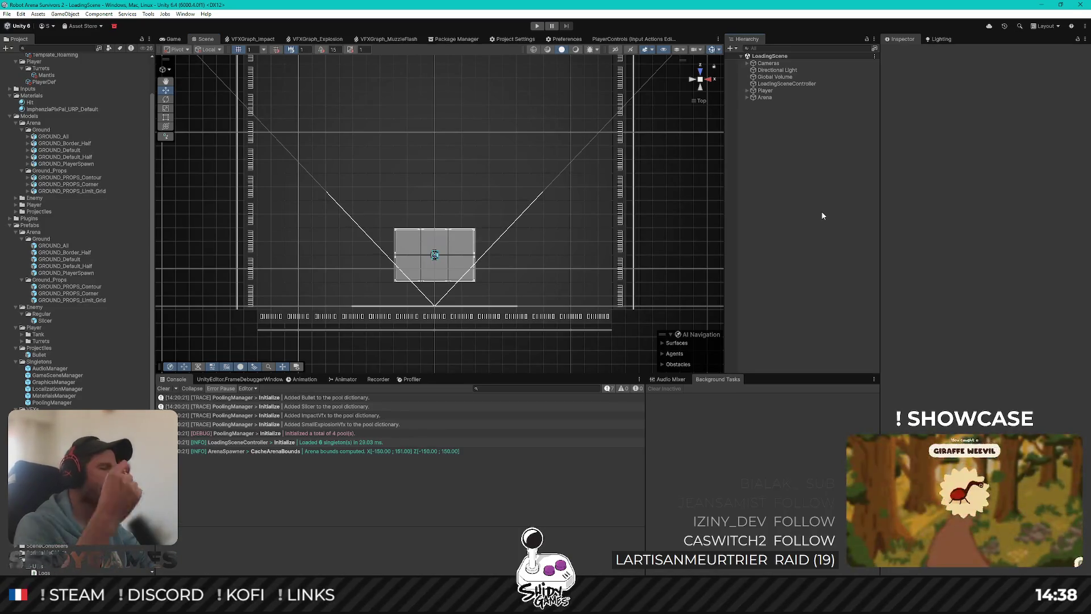
scroll(463, 200, "up", 5)
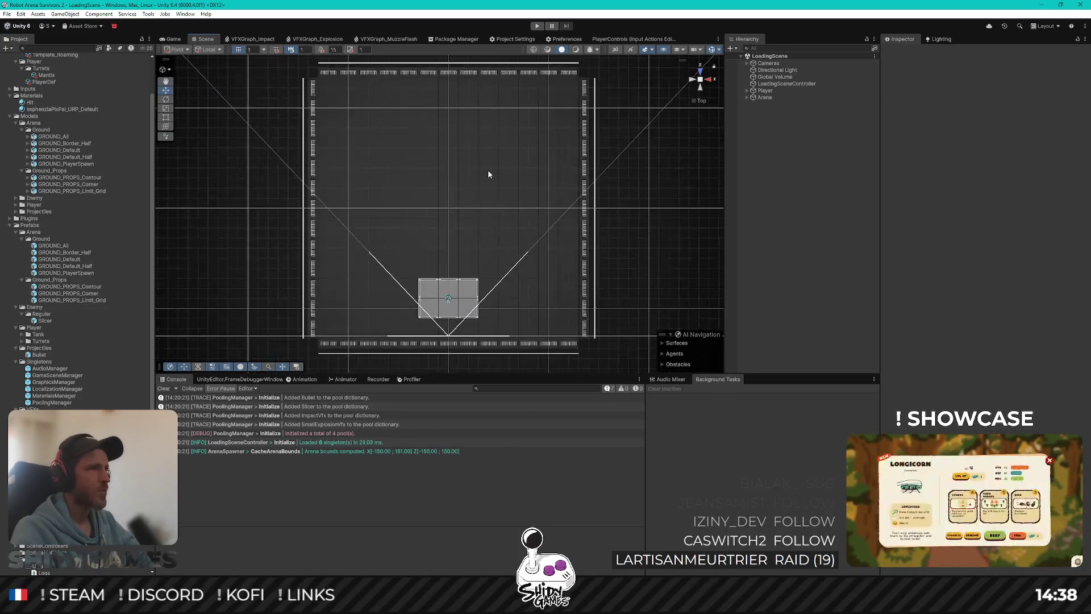
left_click(174, 39)
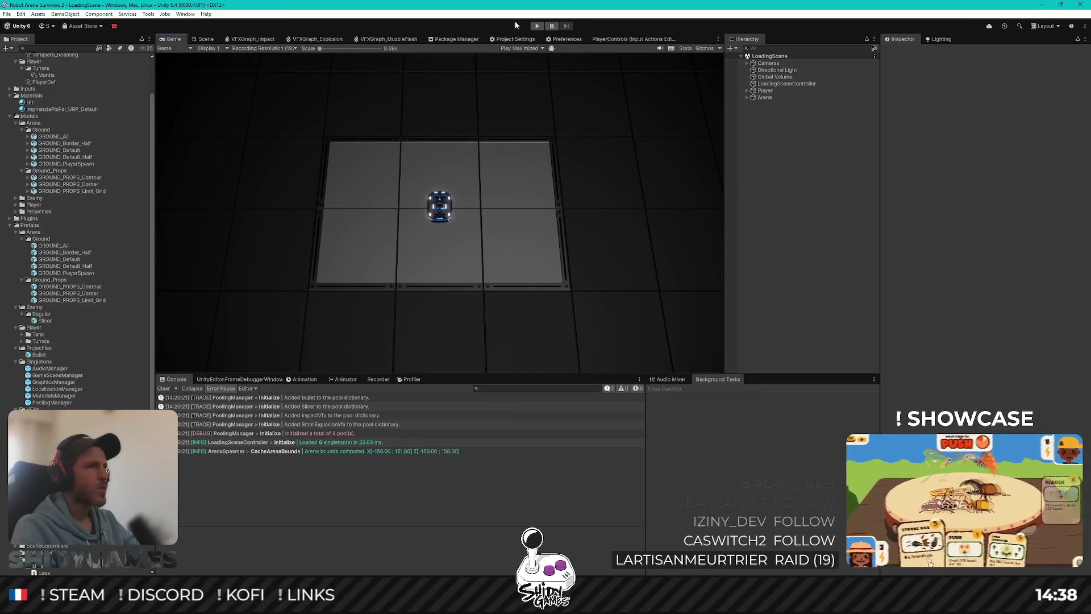
left_click(520, 48)
Play Focused, drive the tank forward among spawning enemies, then stop Play mode.
left_click(519, 58)
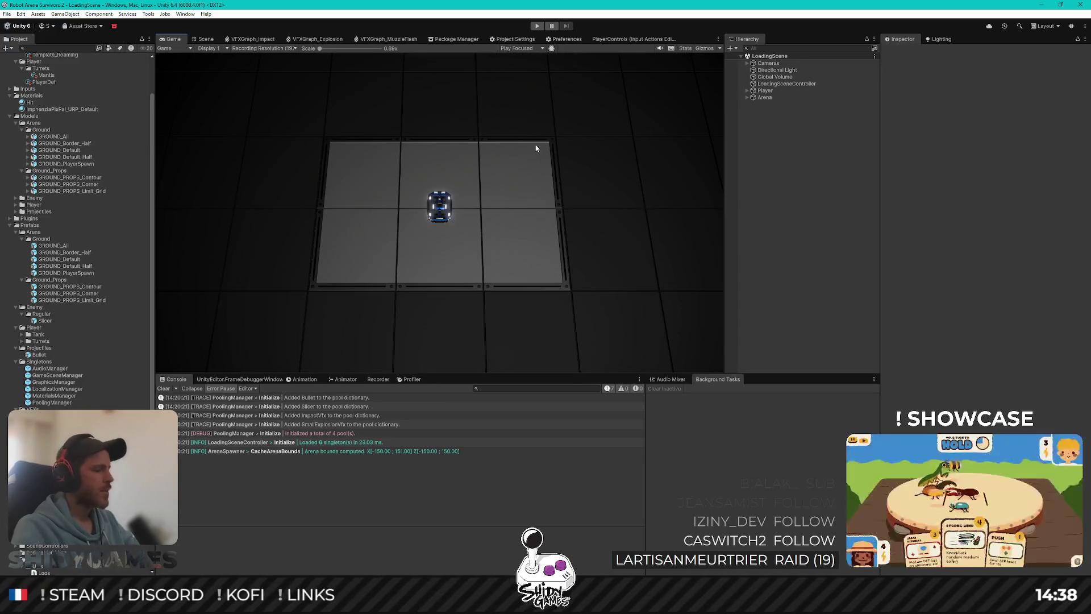
left_click(538, 26)
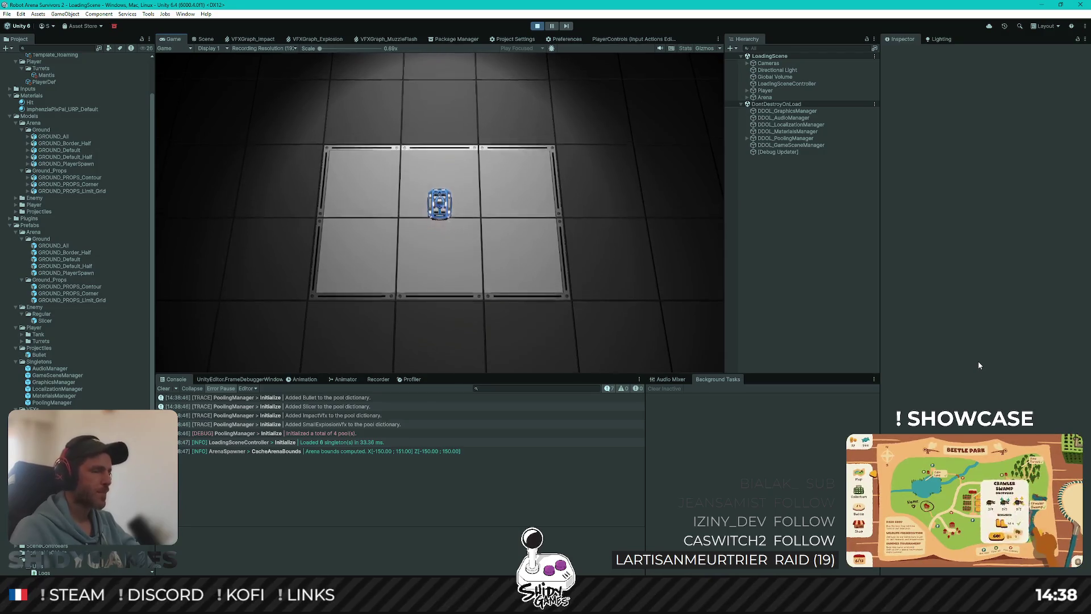
key("w")
key("w")
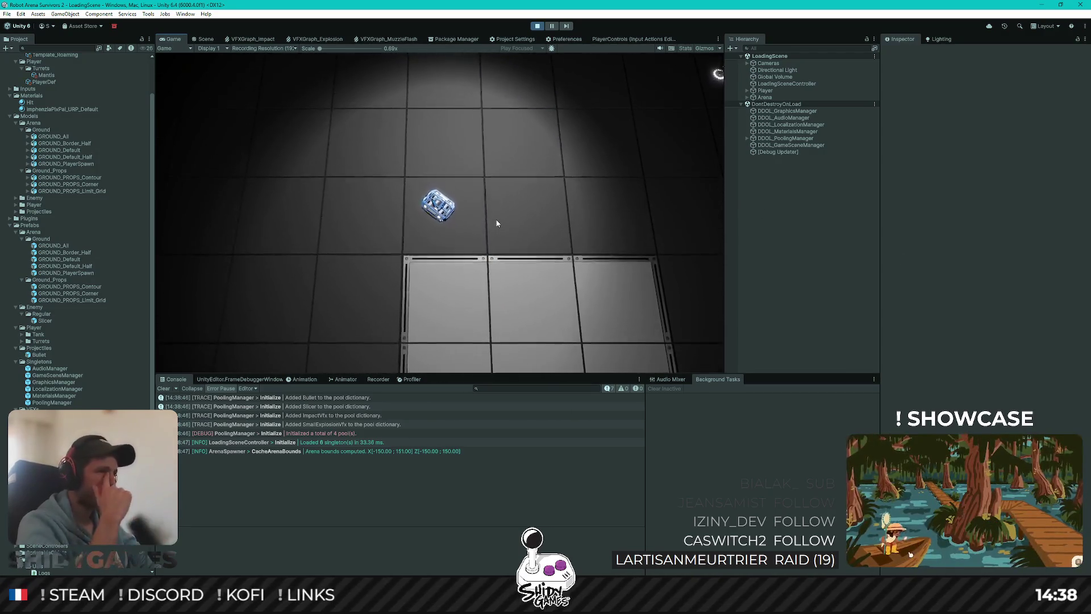
key("w")
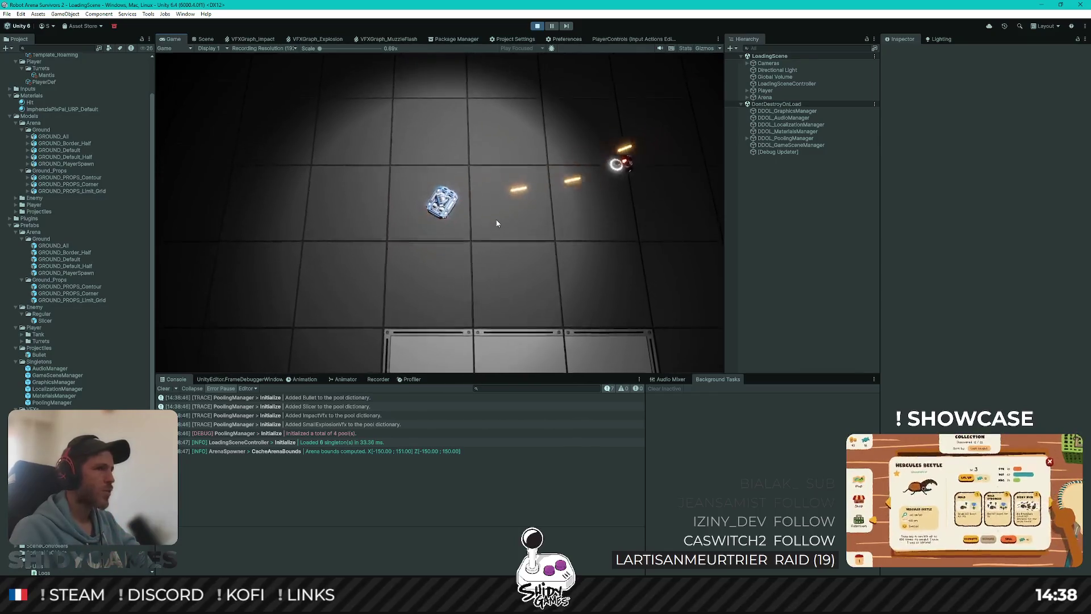
key("w")
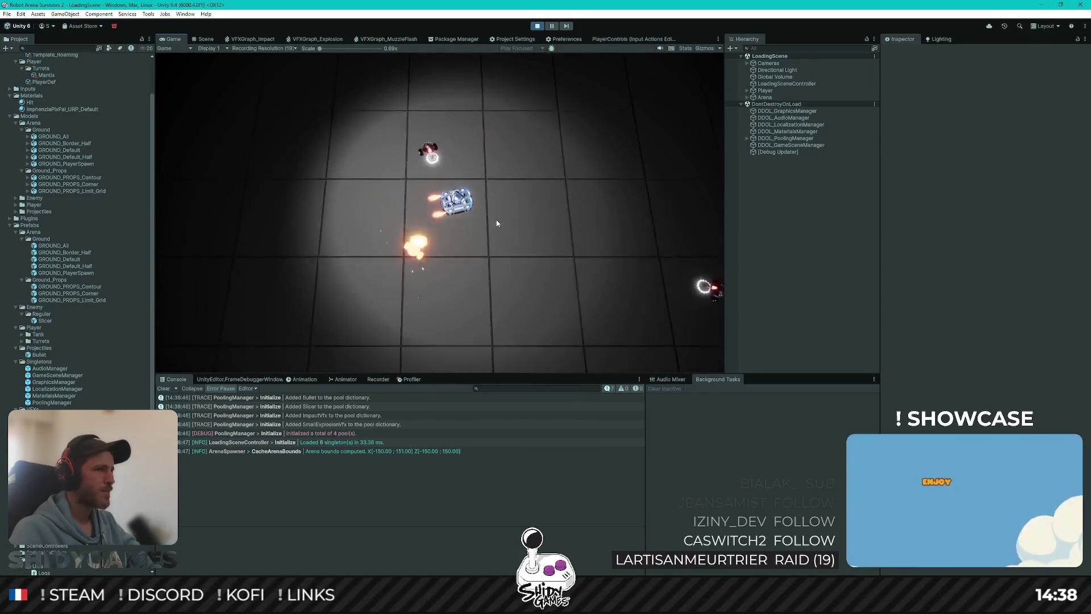
key("w")
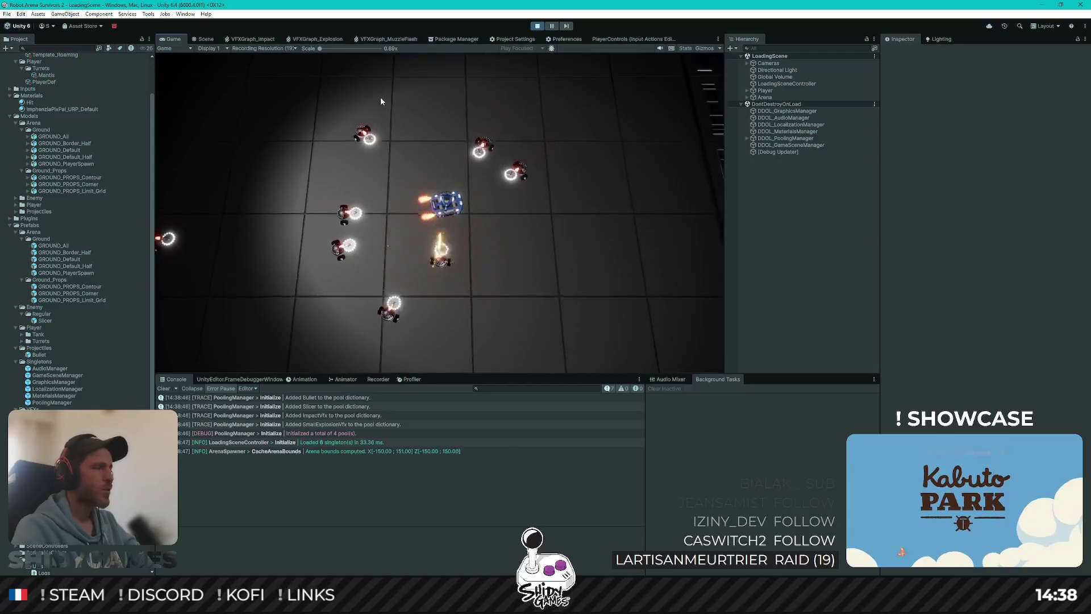
key("ctrl+p")
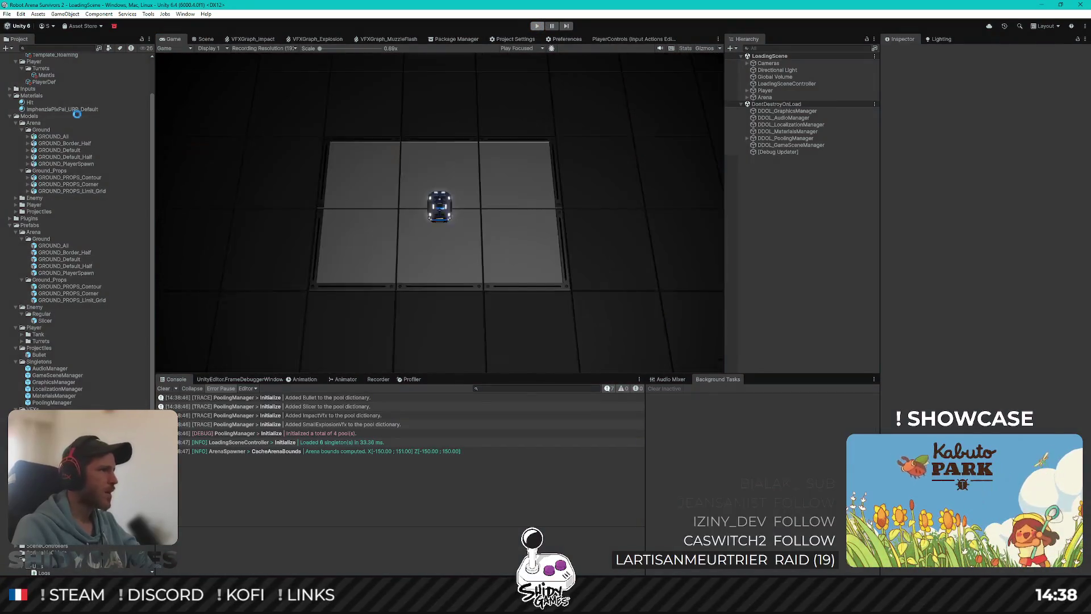
Raise the Mantis Turret Definition's Base Damage from 2 to 40 and start Play mode.
left_click(45, 85)
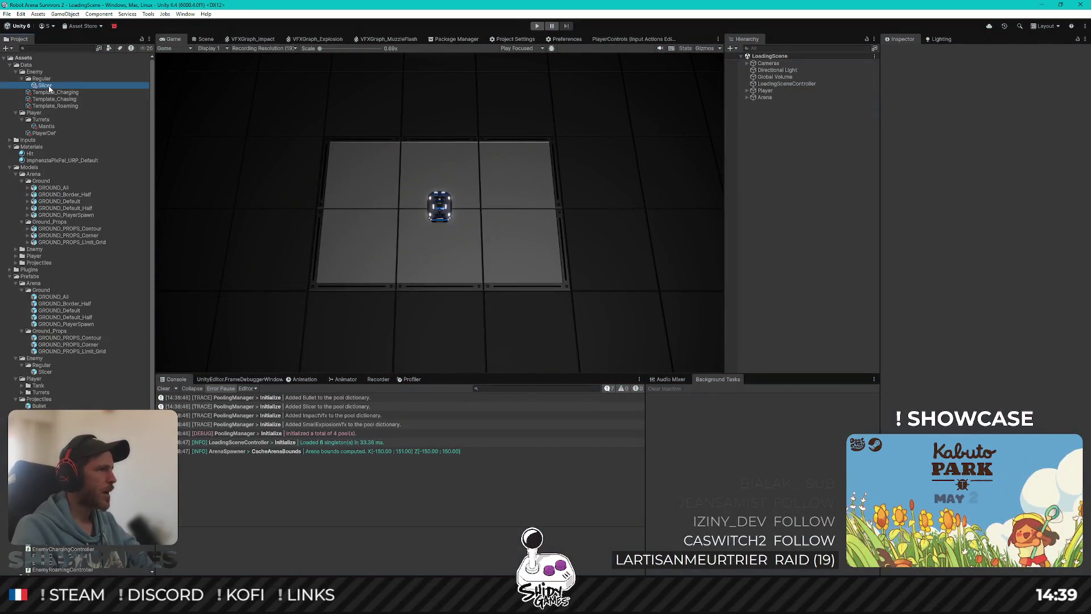
left_click(47, 126)
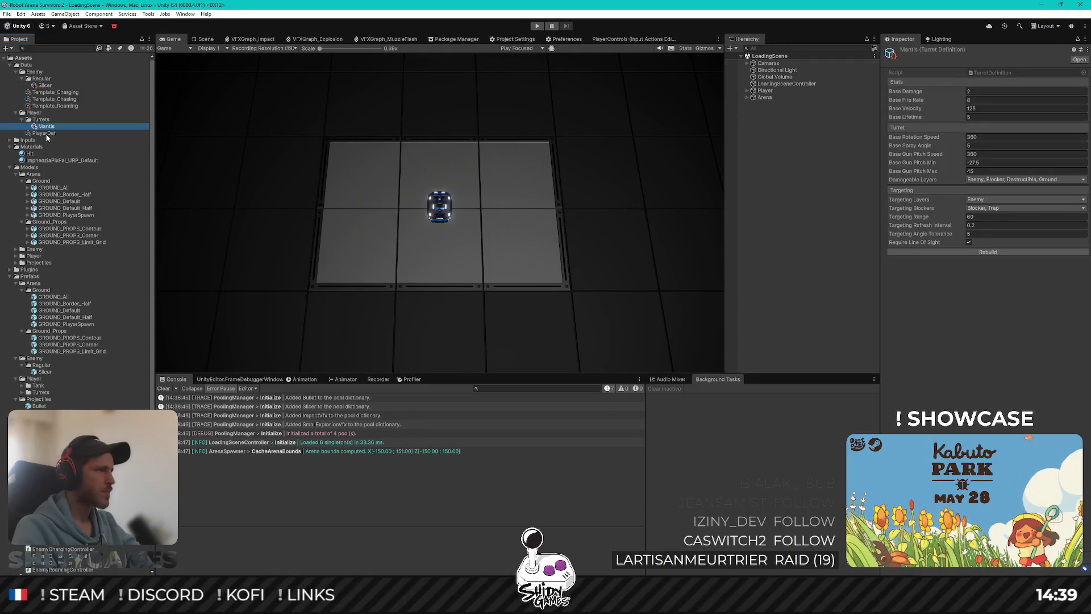
left_click(997, 91)
type("40")
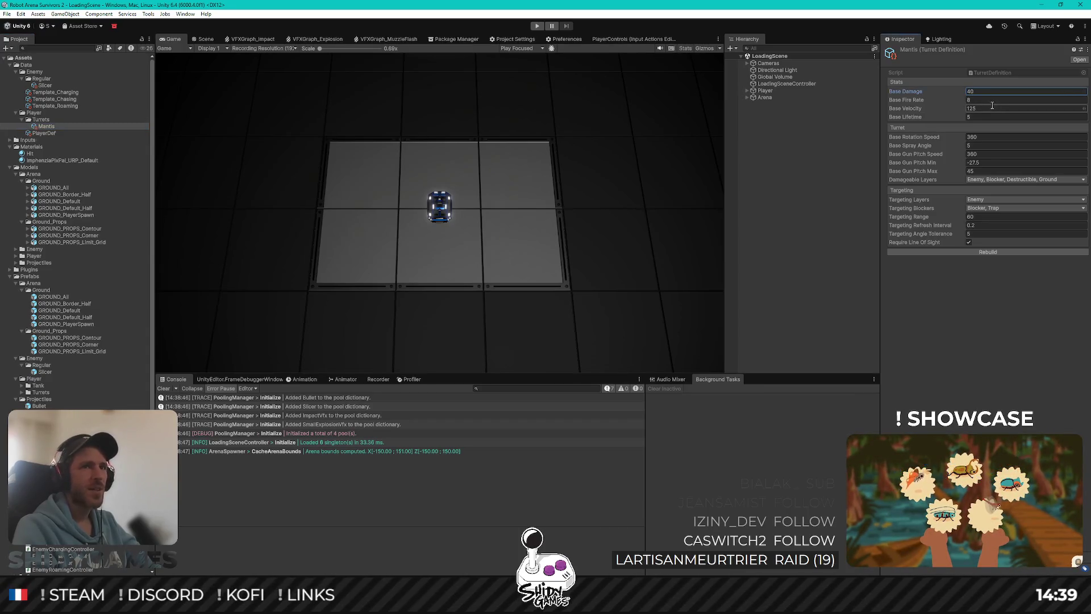
key("Tab")
type("4")
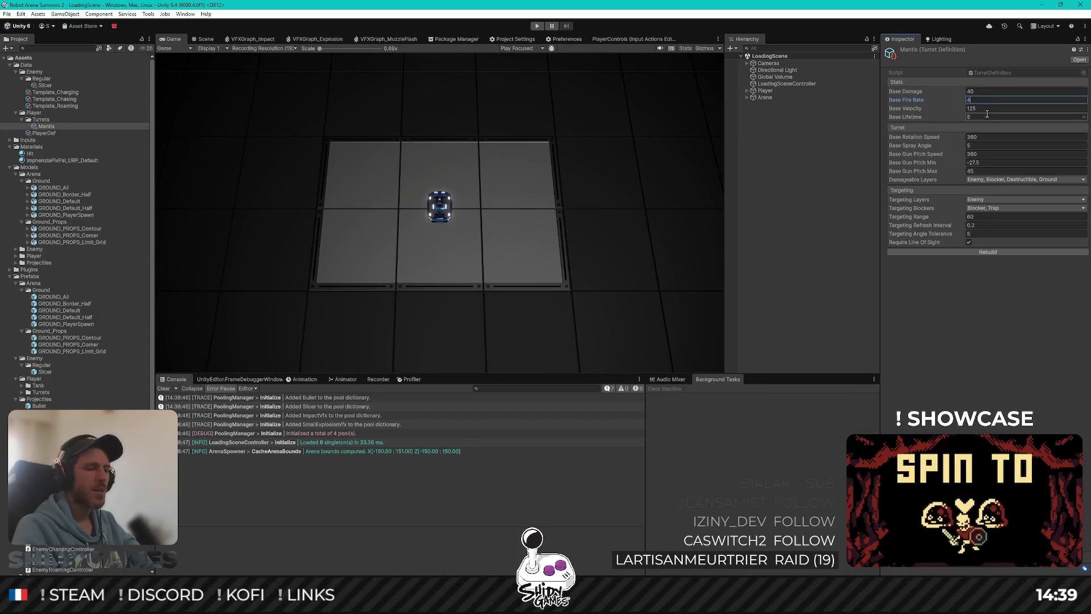
left_click(978, 307)
left_click(812, 193)
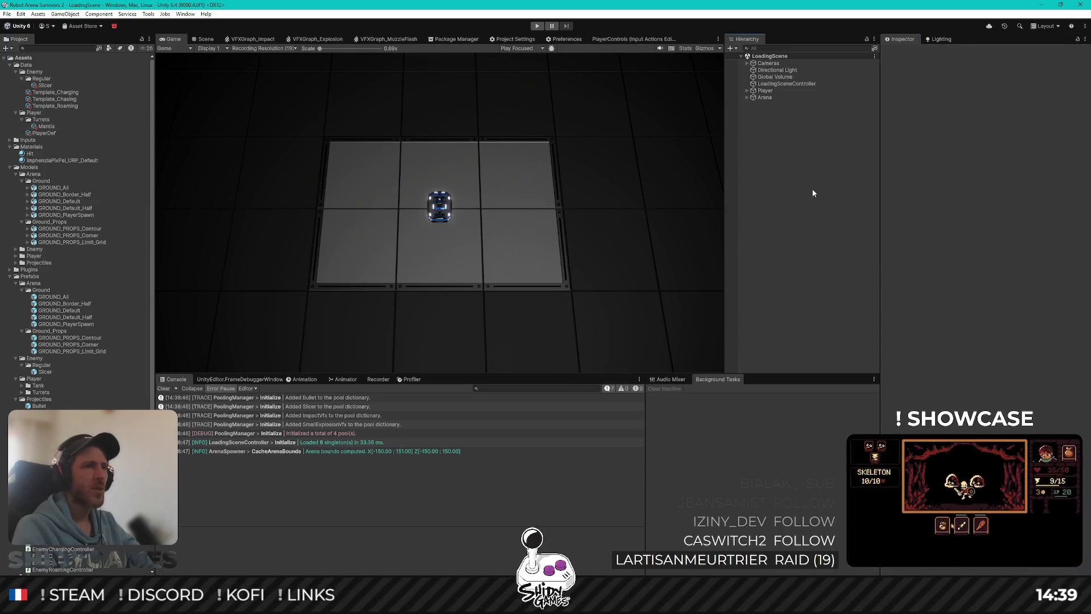
left_click(536, 26)
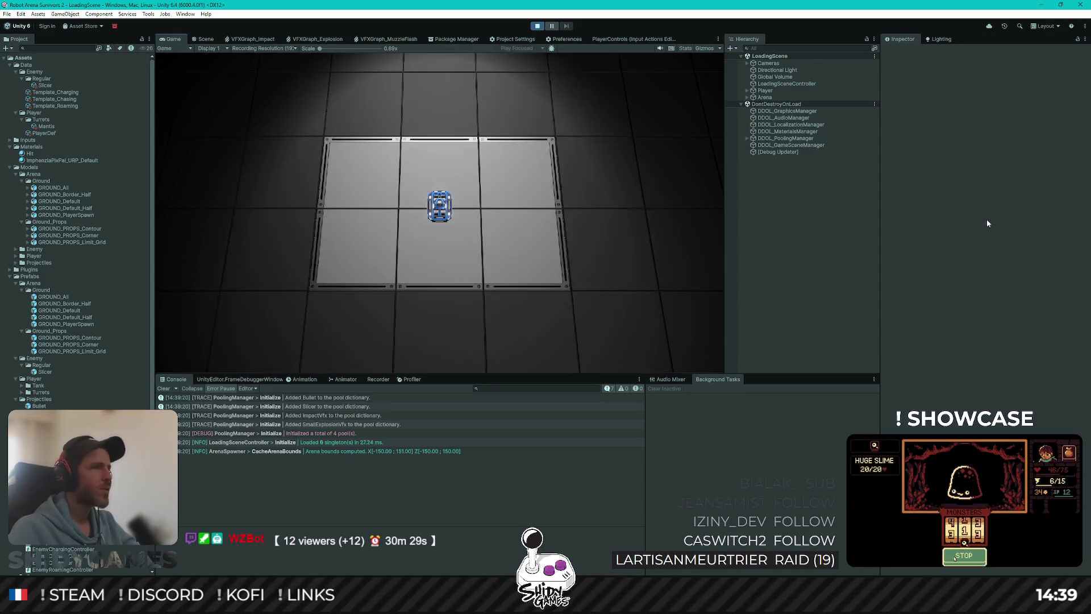
Drive the robot up the arena, back to the lit platform, then toward the right wall.
key("w")
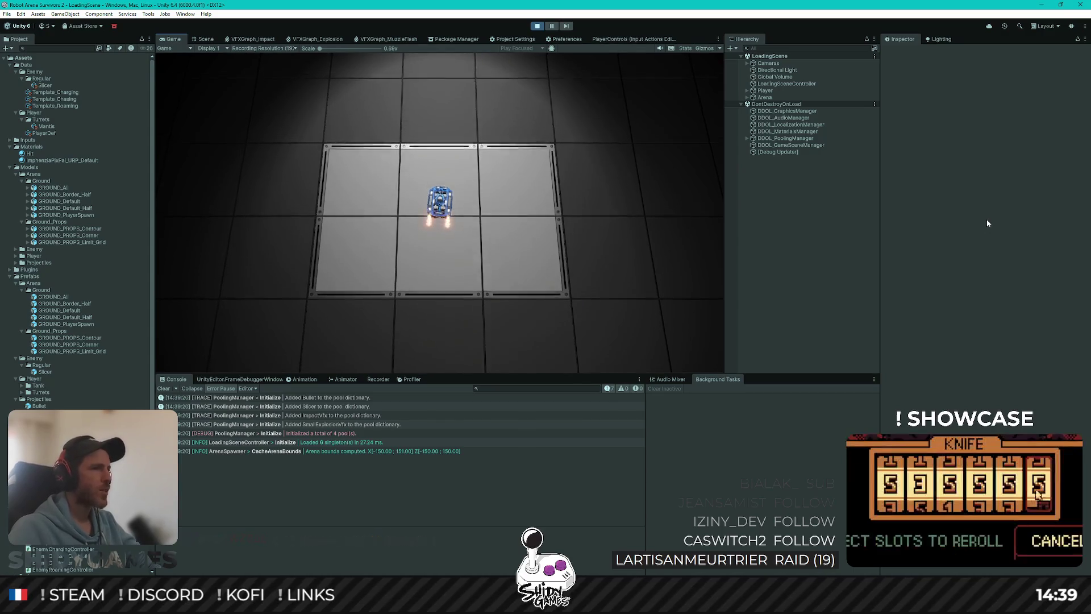
key("w")
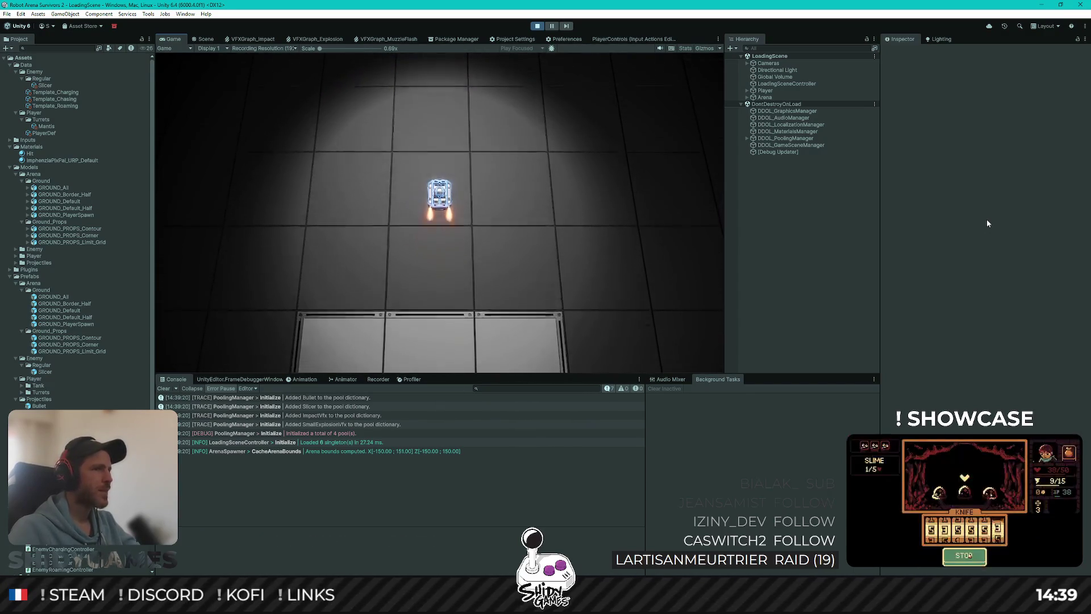
key("s")
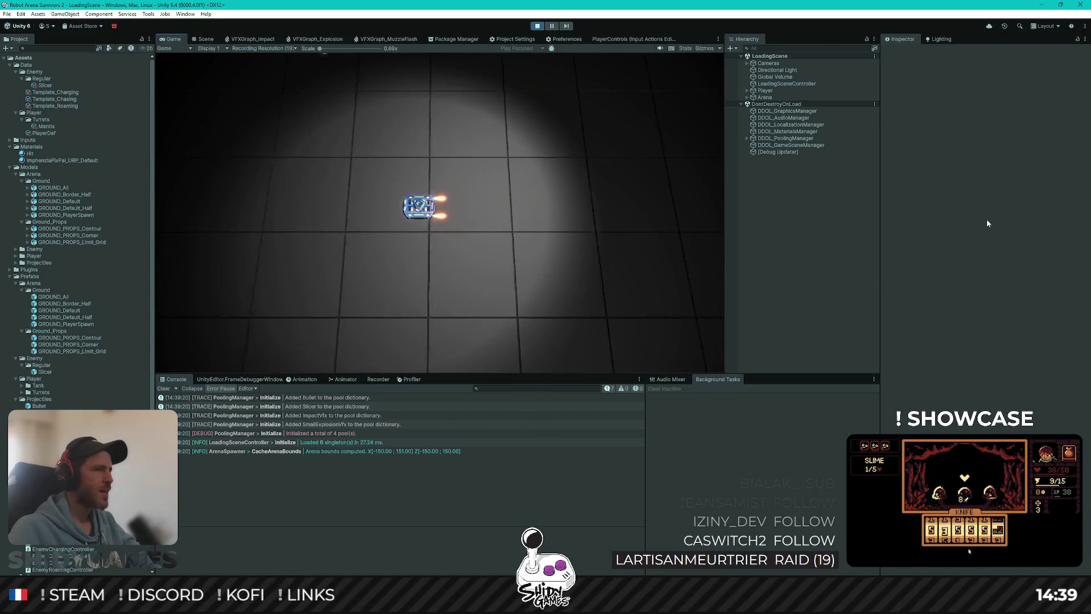
key("s")
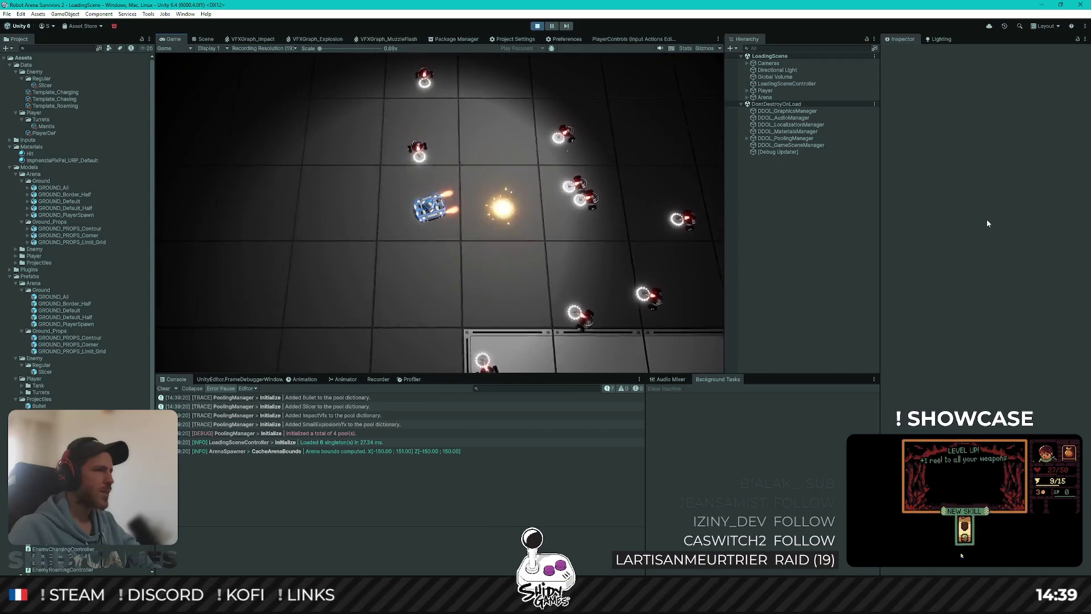
key("a")
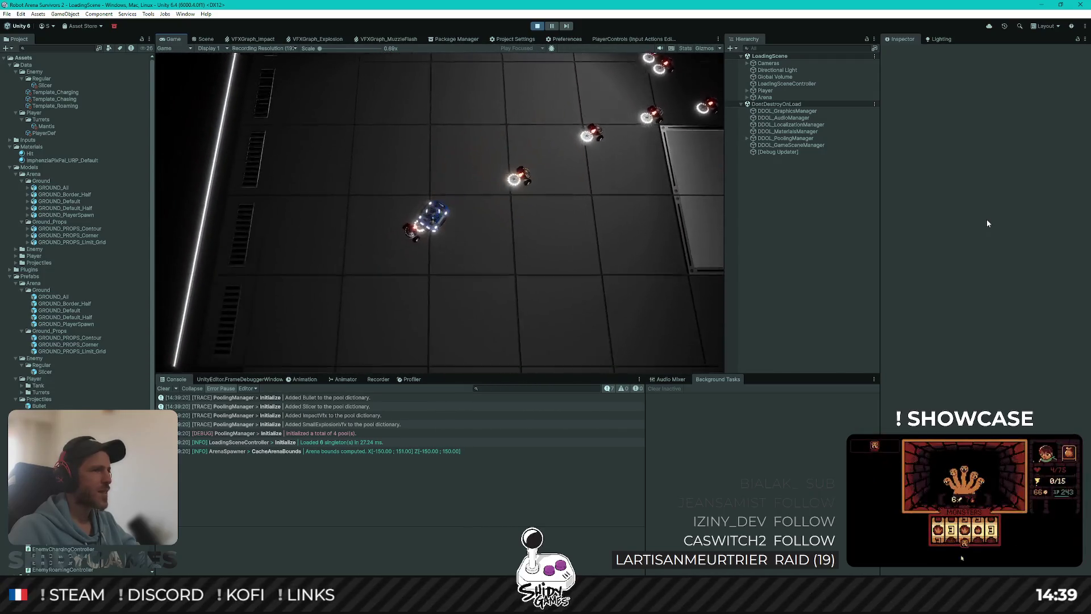
key("s")
key("d")
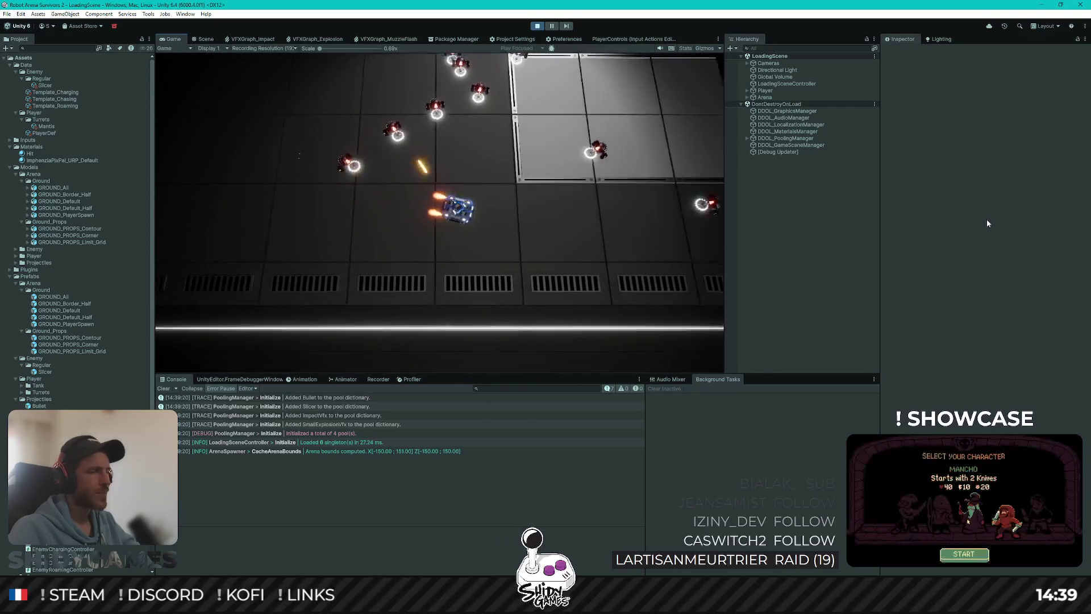
key("d")
key("w")
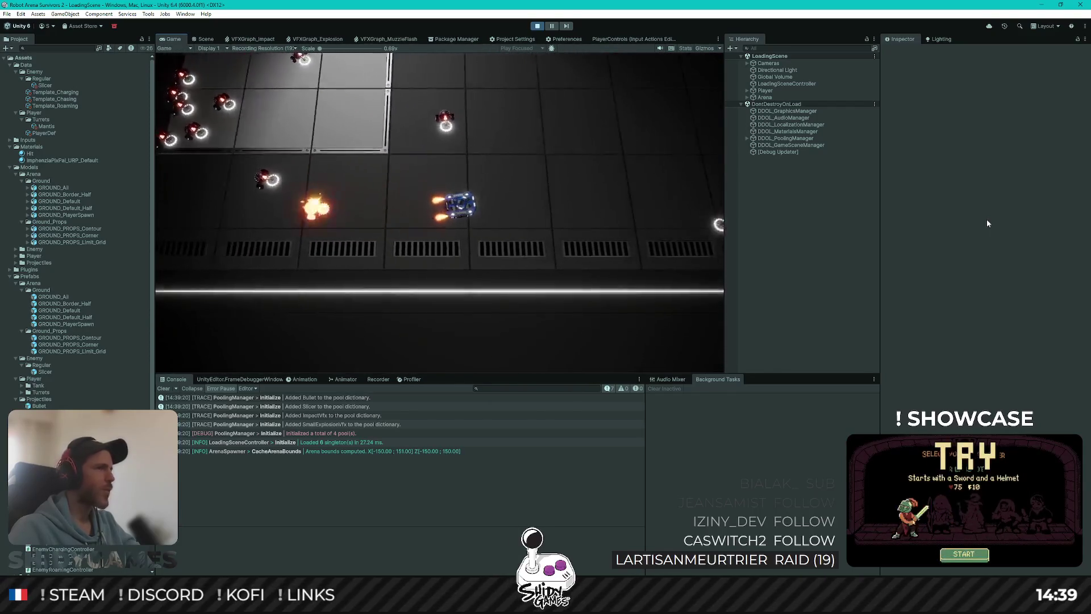
key("d")
key("w")
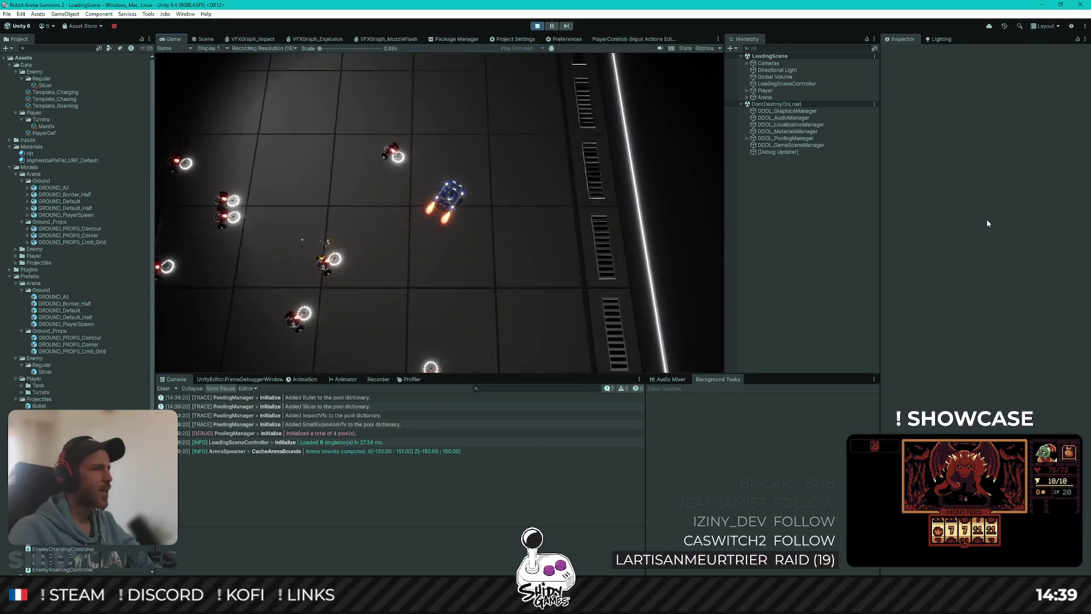
Drive the robot left, along the top and bottom walls, dodging the Slicer swarm.
key("a")
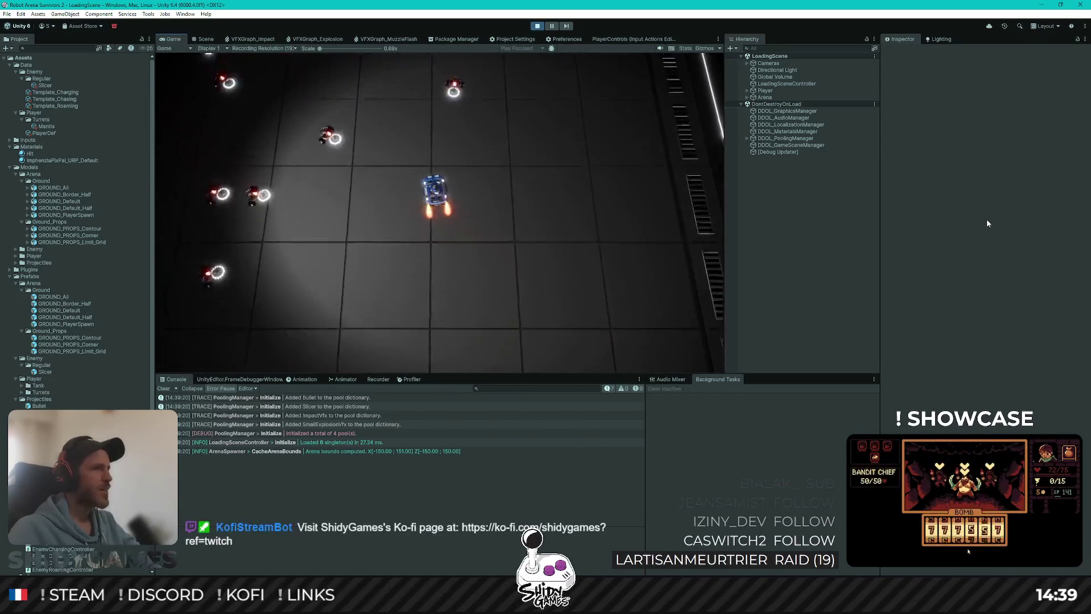
key("a")
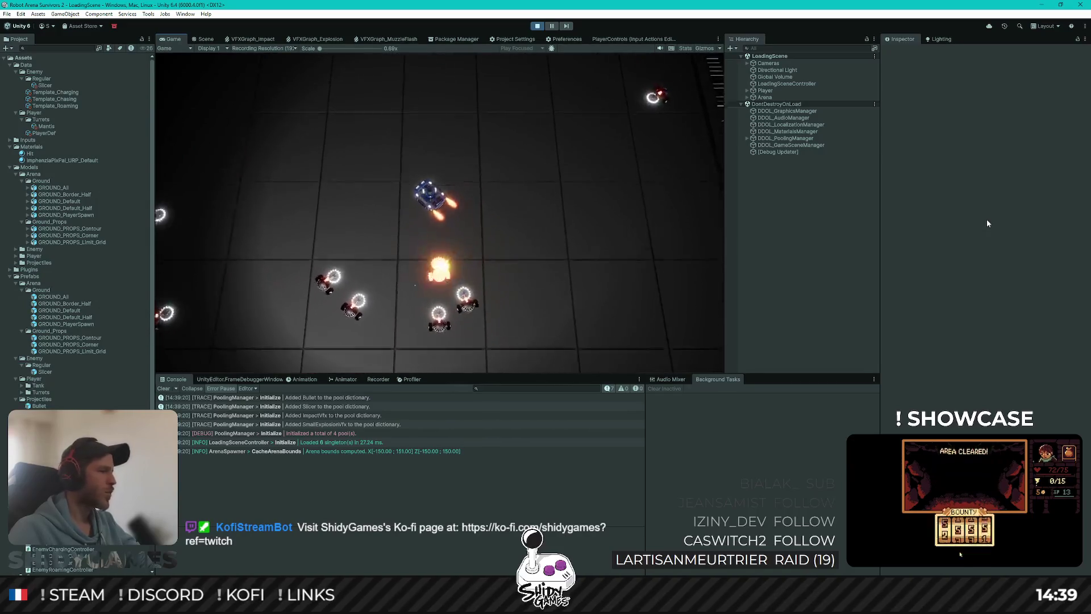
key("w")
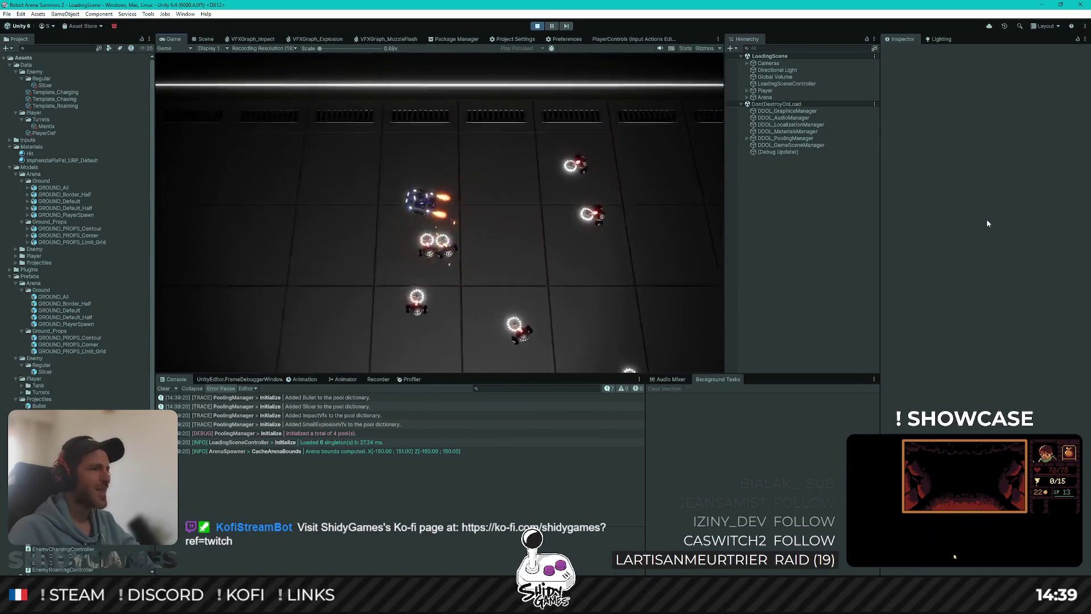
key("a")
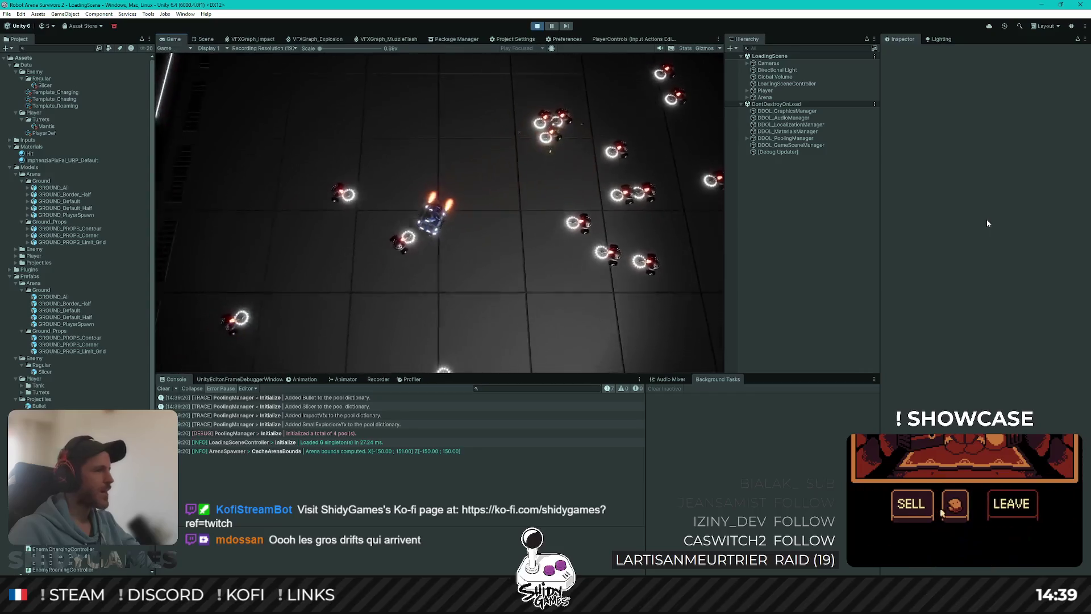
key("d")
key("s")
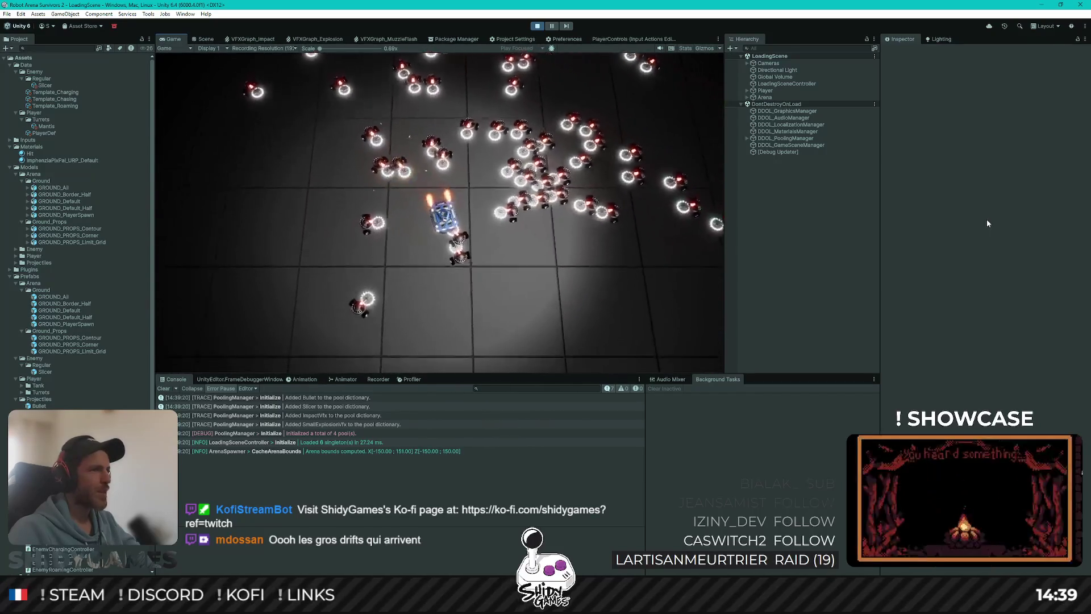
key("d")
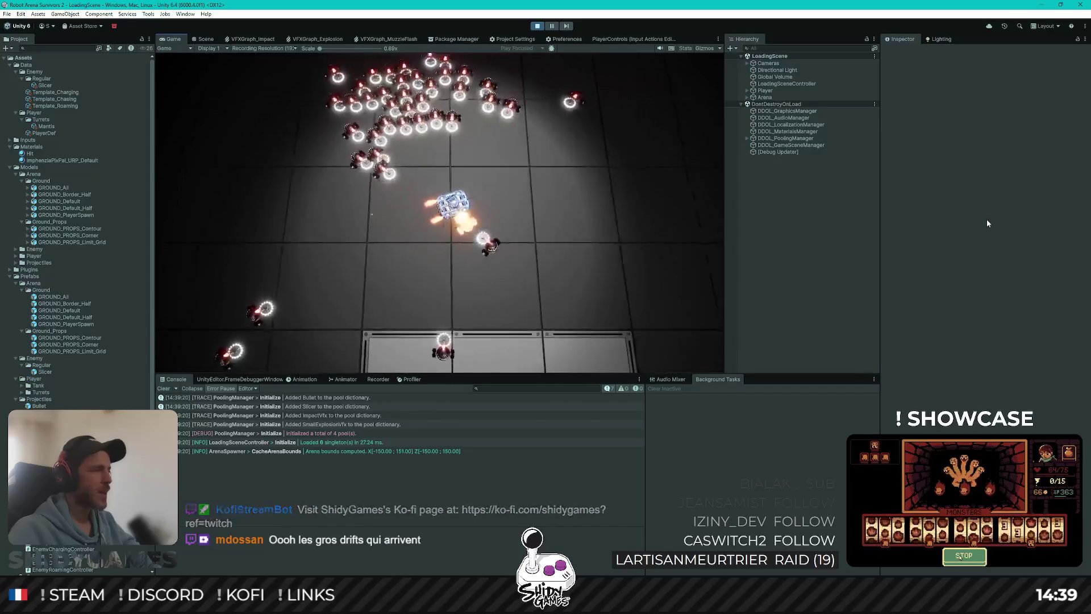
key("w")
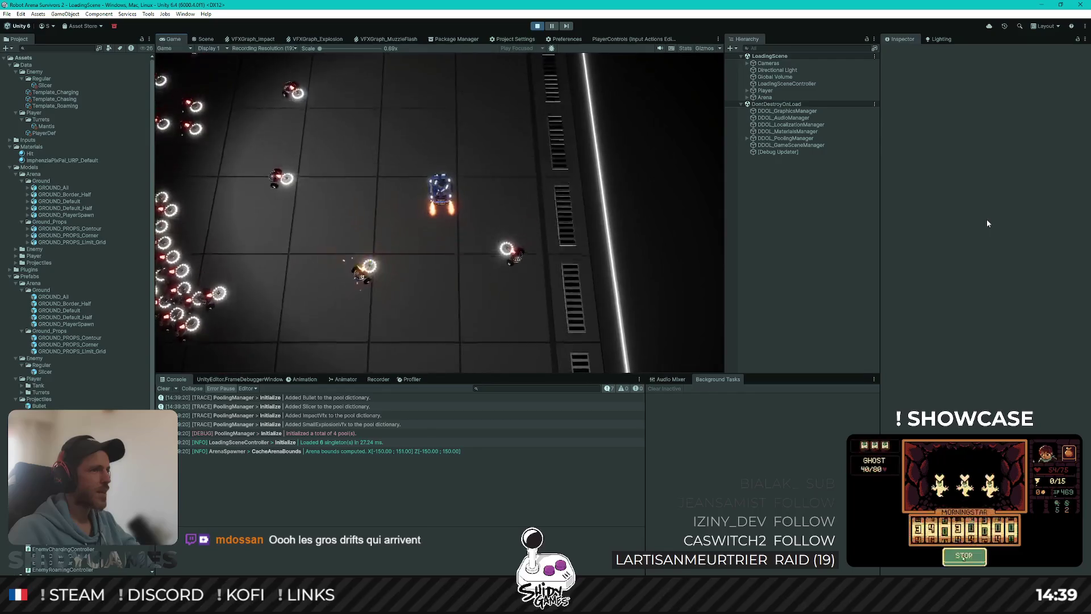
key("a")
key("a")
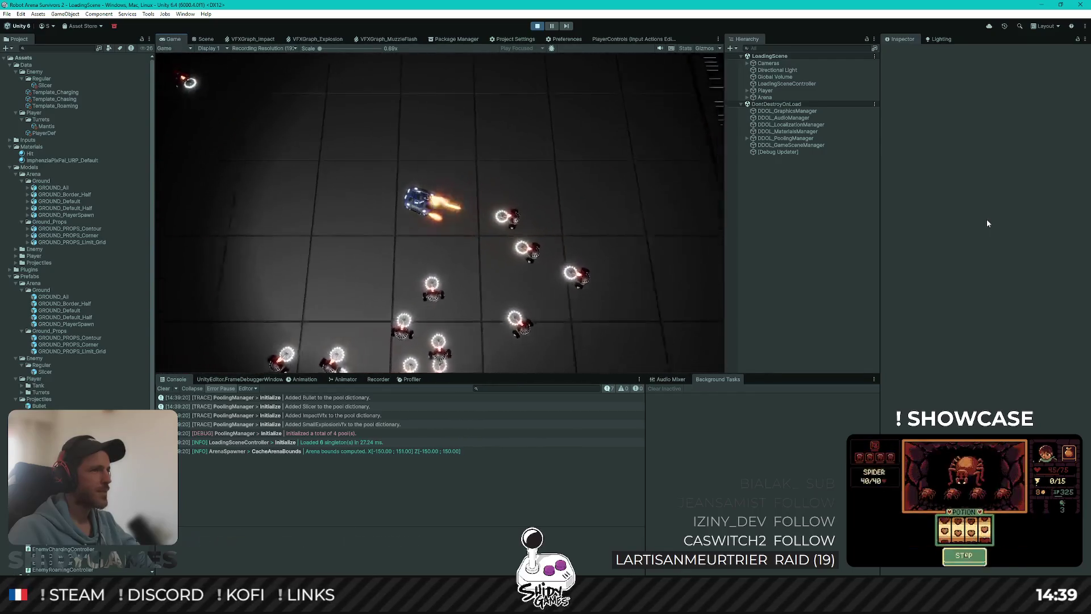
key("a")
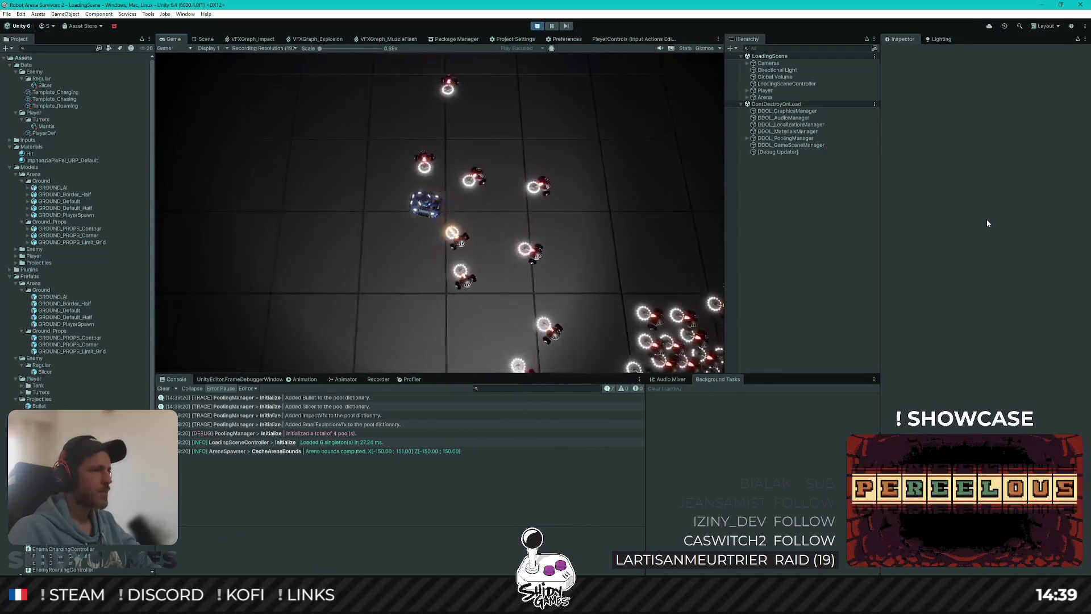
key("s")
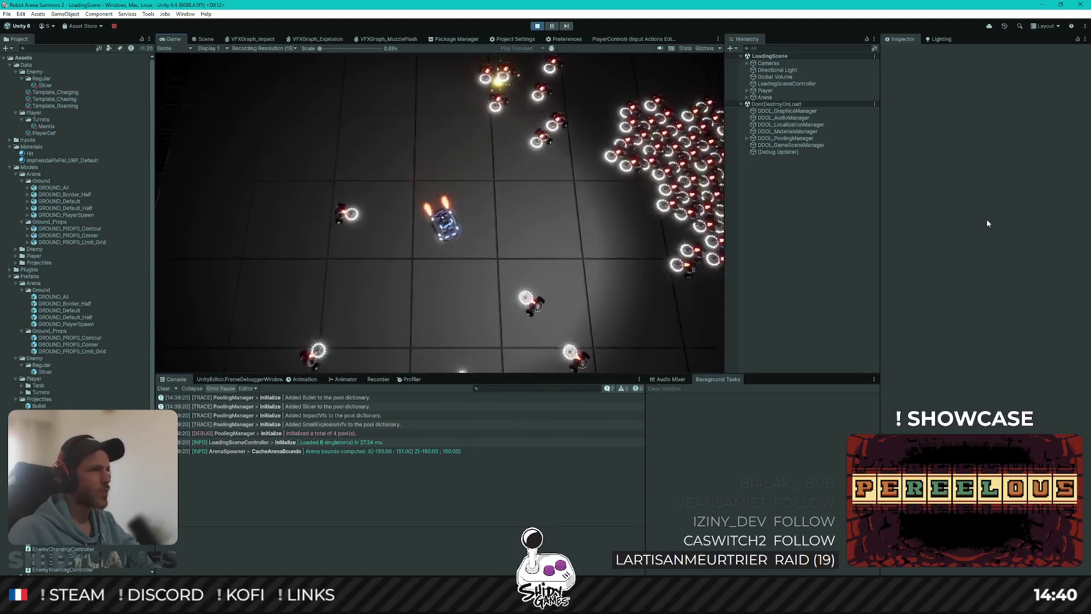
key("d")
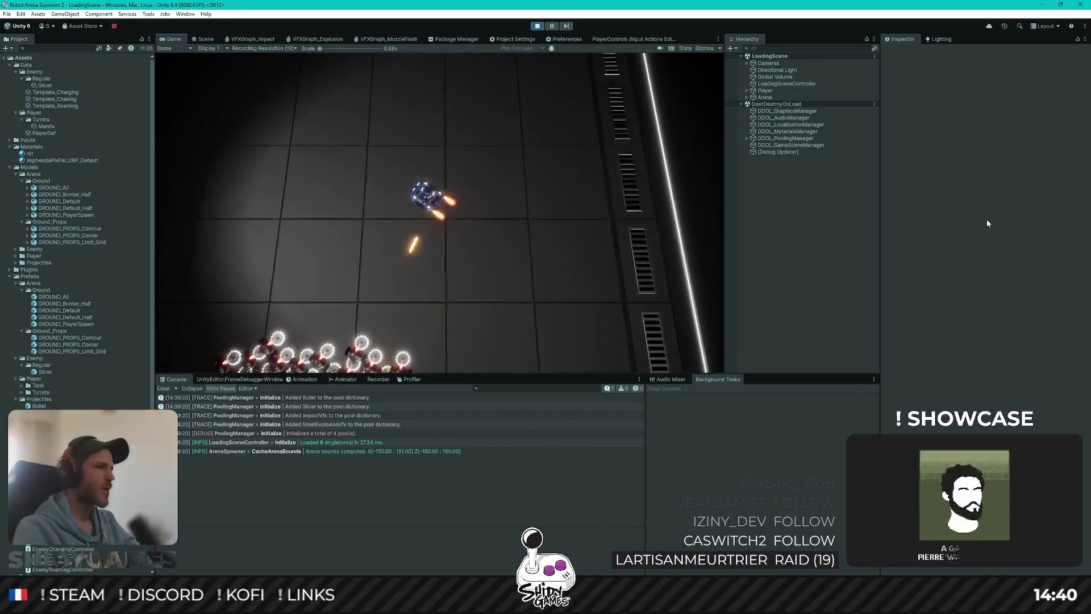
Pause the game and orbit the Scene view closely around the tank and enemies with brighter shading.
left_click(553, 28)
left_click(206, 39)
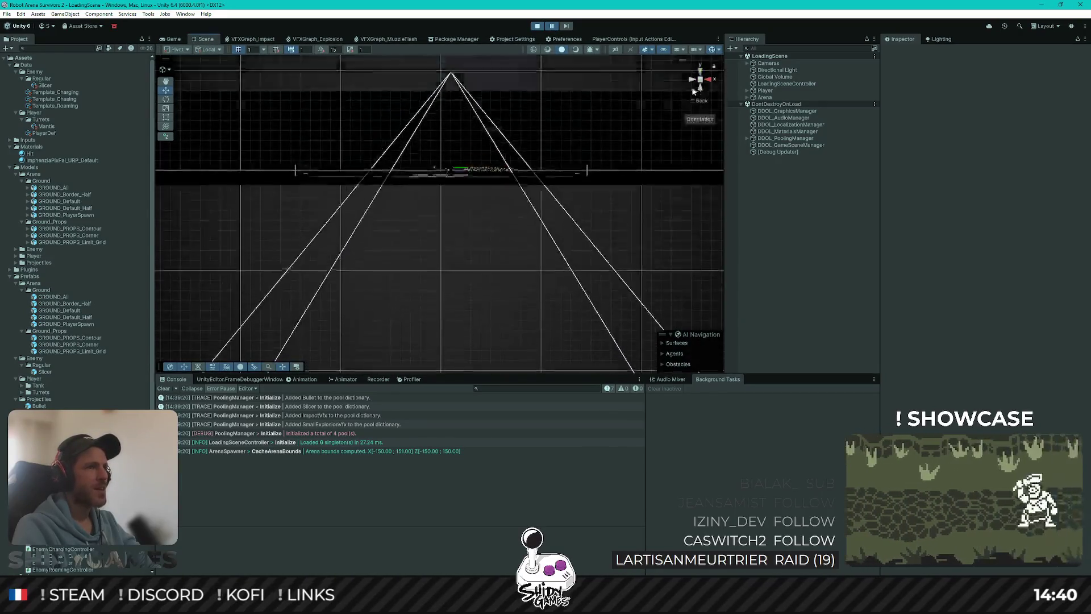
scroll(436, 219, "up", 10)
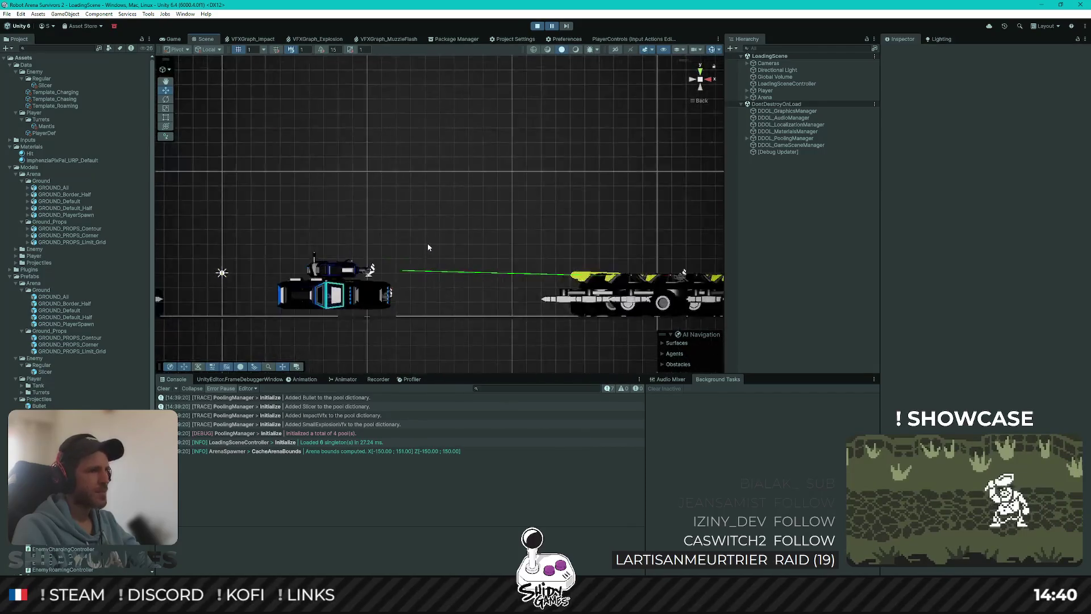
scroll(447, 214, "up", 5)
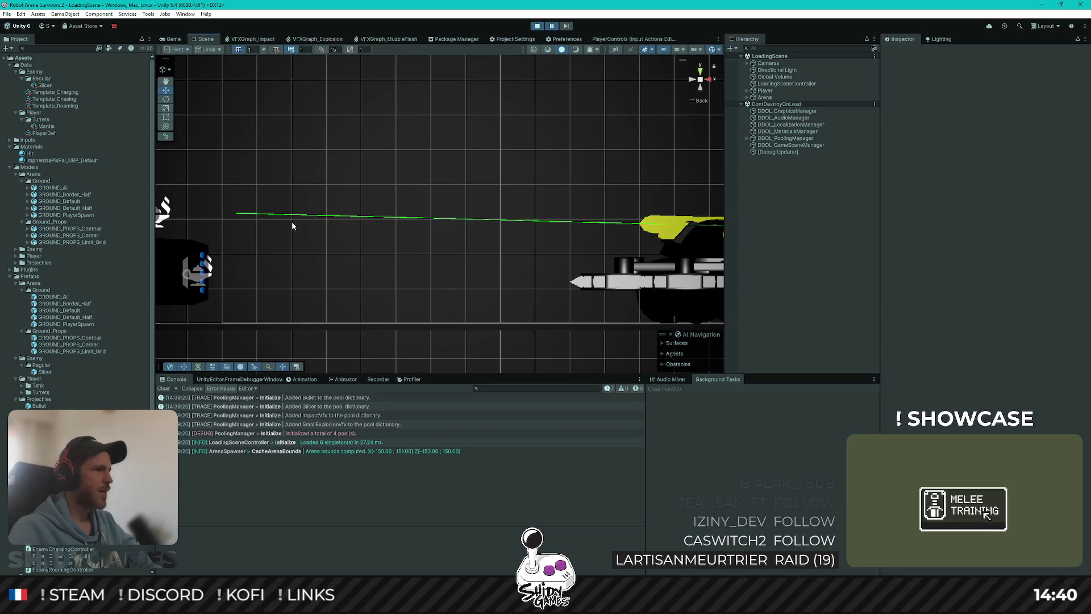
mouse_move(292, 225)
left_mouse_down()
mouse_move(407, 204)
mouse_move(425, 171)
mouse_move(486, 204)
mouse_move(479, 225)
mouse_move(403, 227)
mouse_move(565, 237)
mouse_move(500, 233)
mouse_move(545, 233)
left_mouse_up()
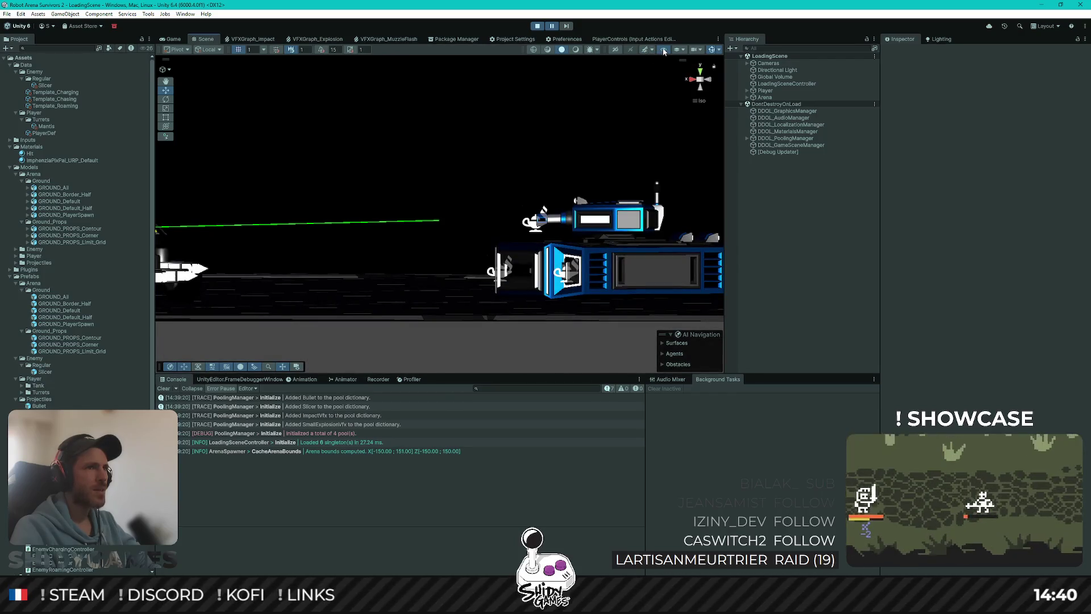
left_click(575, 48)
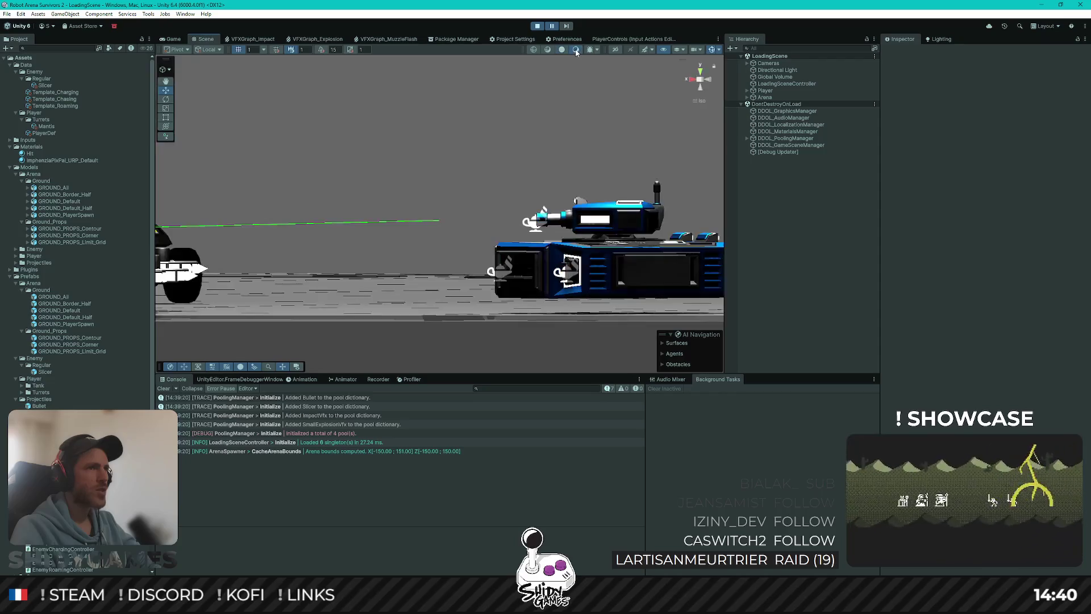
mouse_move(541, 90)
left_mouse_down()
mouse_move(466, 184)
mouse_move(620, 182)
mouse_move(391, 174)
left_mouse_up()
scroll(491, 178, "up", 6)
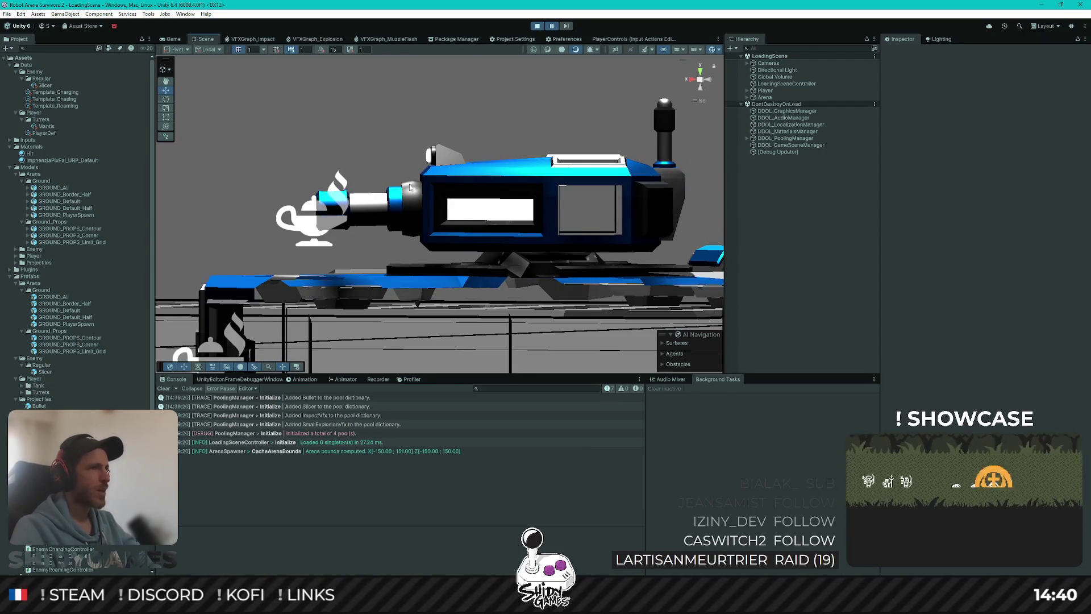
mouse_move(536, 215)
left_mouse_down()
mouse_move(502, 259)
mouse_move(441, 260)
left_mouse_up()
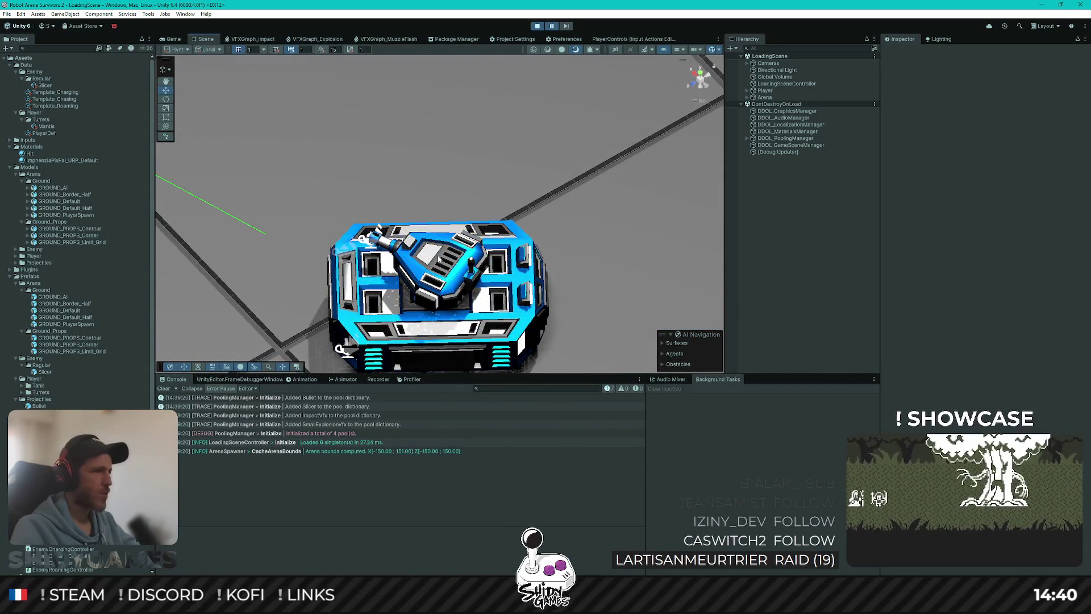
Select T1_RifleTurret, view the tank from low and flat side angles, then stop Play.
left_click(438, 259)
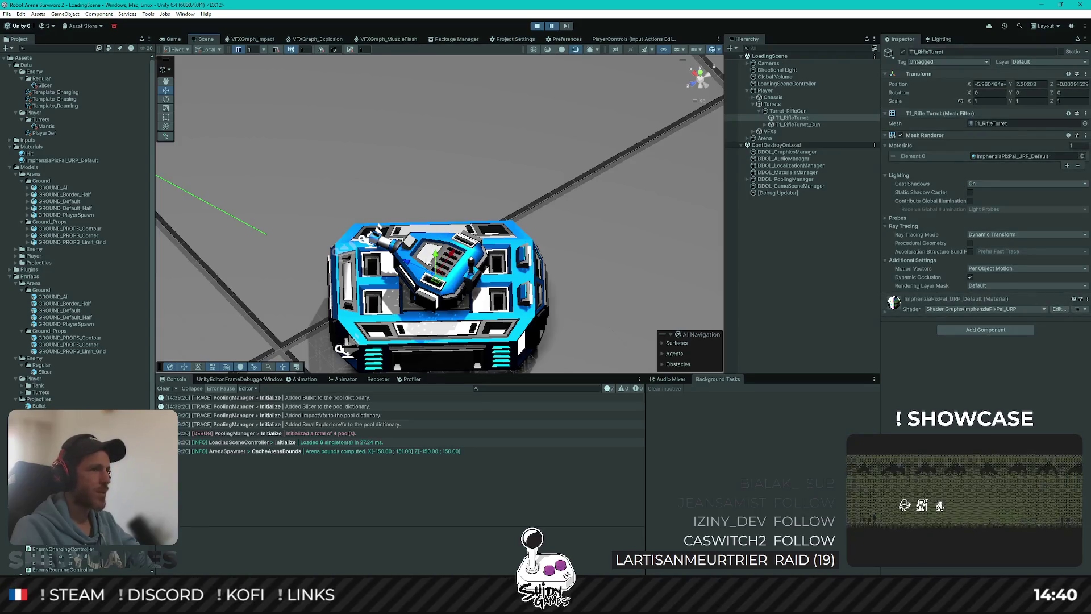
mouse_move(439, 259)
left_mouse_down()
mouse_move(420, 175)
mouse_move(297, 133)
mouse_move(306, 212)
mouse_move(278, 206)
left_mouse_up()
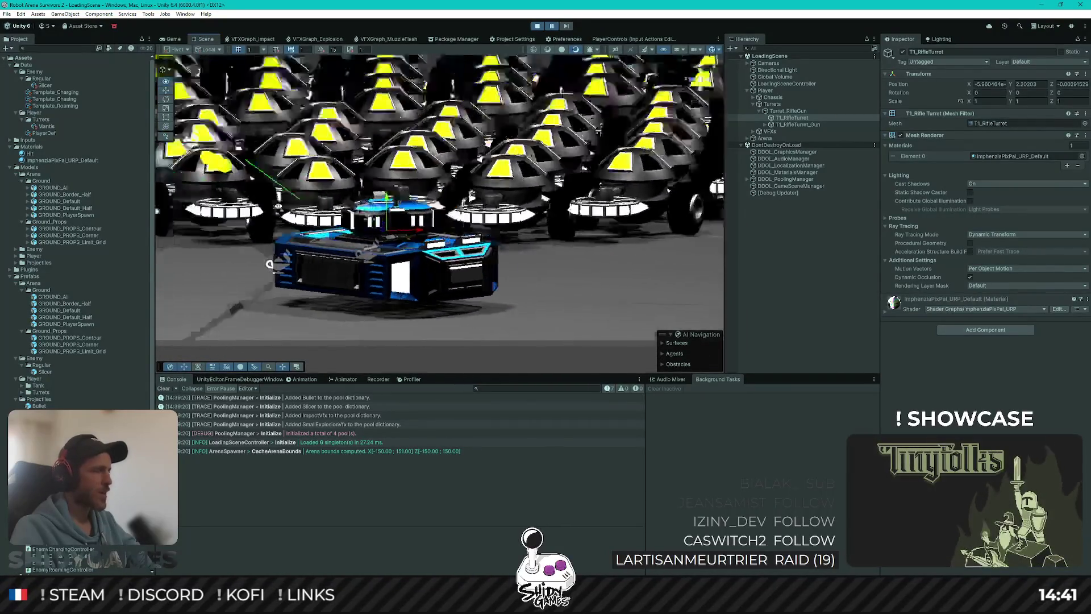
mouse_move(269, 264)
left_mouse_down()
mouse_move(372, 214)
mouse_move(492, 215)
mouse_move(477, 204)
mouse_move(497, 200)
left_mouse_up()
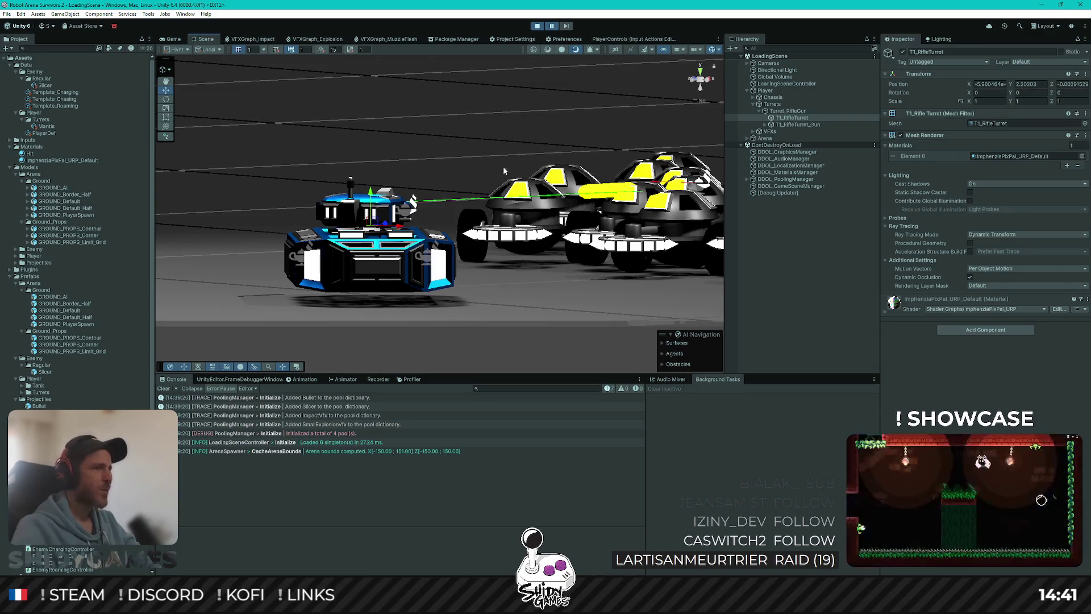
left_click(699, 80)
mouse_move(344, 209)
left_mouse_down()
mouse_move(570, 187)
mouse_move(540, 165)
mouse_move(422, 173)
mouse_move(538, 168)
mouse_move(449, 175)
left_mouse_up()
scroll(426, 201, "up", 5)
left_click(537, 26)
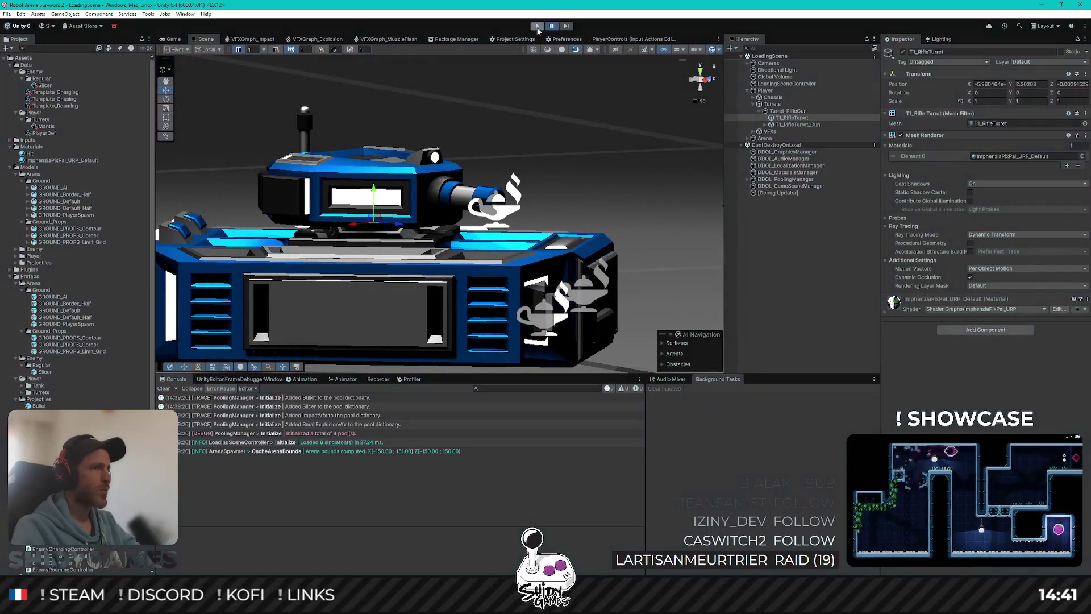
Return to the Game view, check the Slicer definition's Fixed Height, and start Play again.
left_click(174, 39)
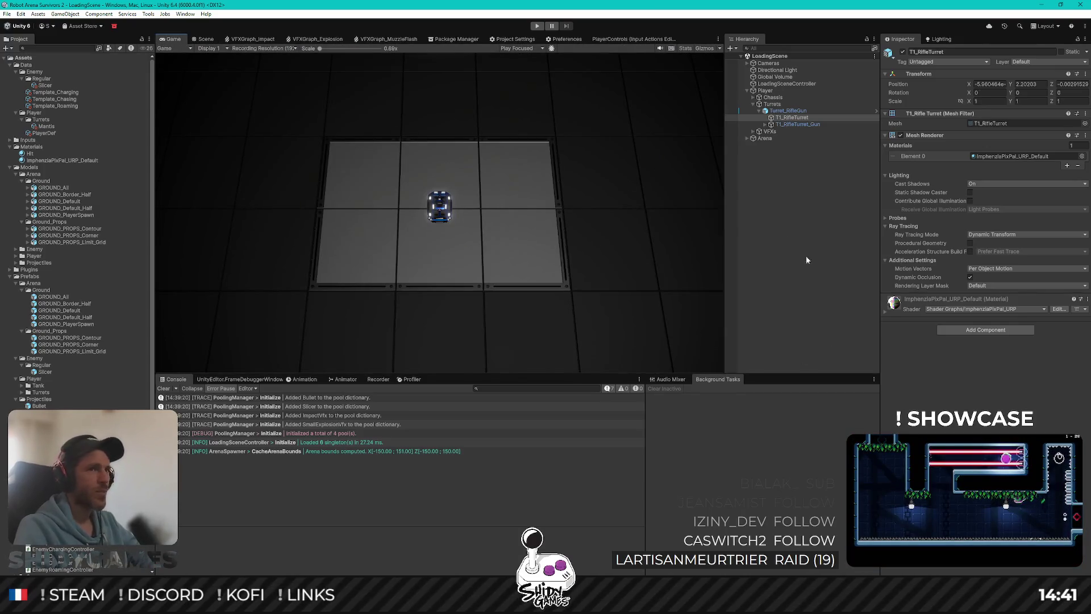
left_click(781, 215)
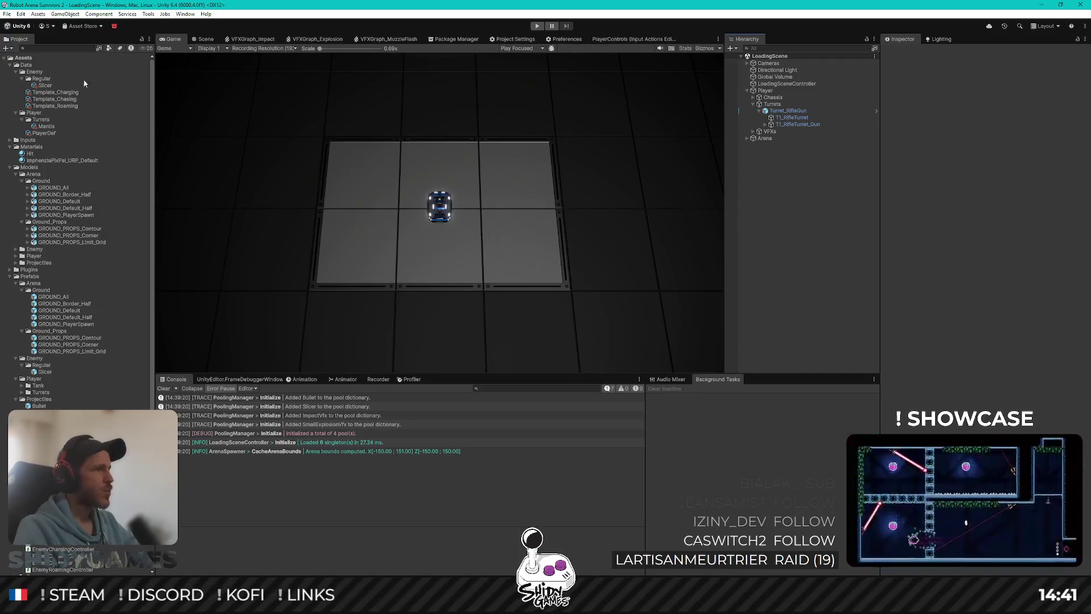
left_click(50, 85)
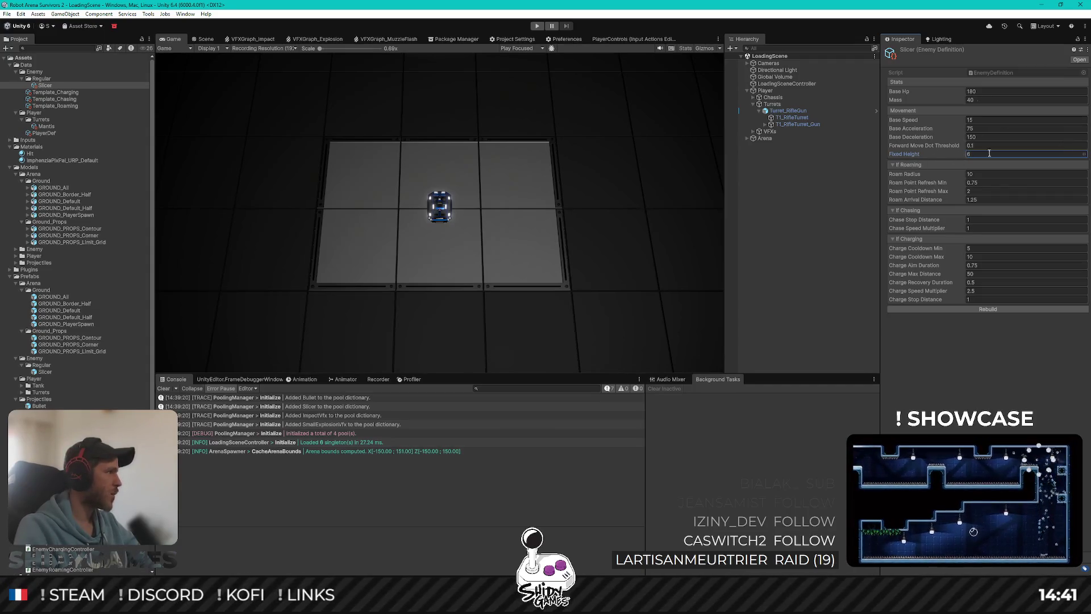
left_click(826, 248)
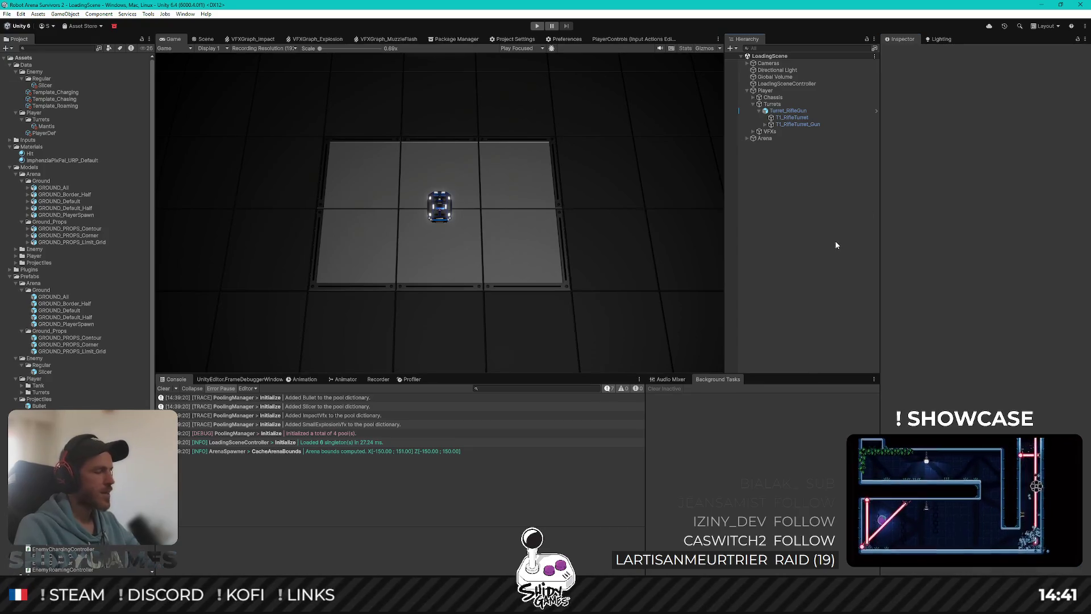
left_click(538, 28)
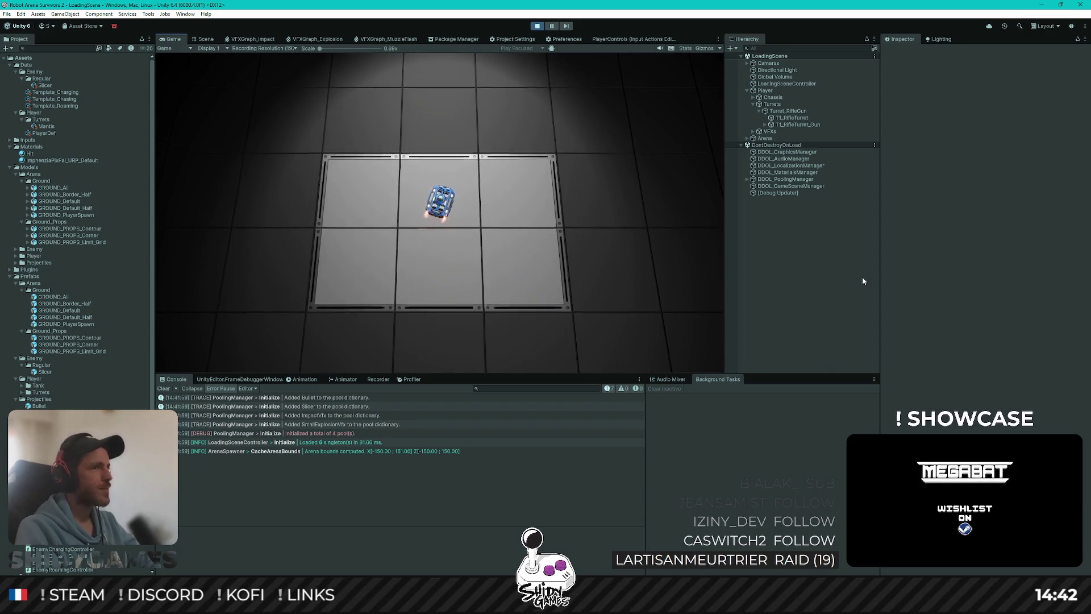
Drive the robot up, right, then left toward the lower-left wall as Slicers chase it.
key("w")
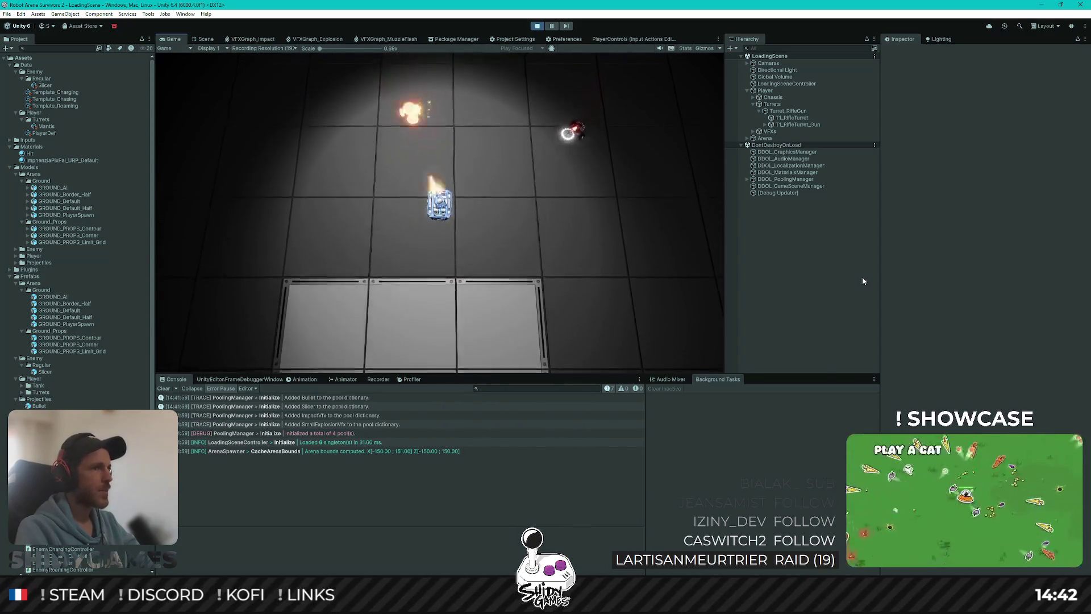
key("a")
key("d")
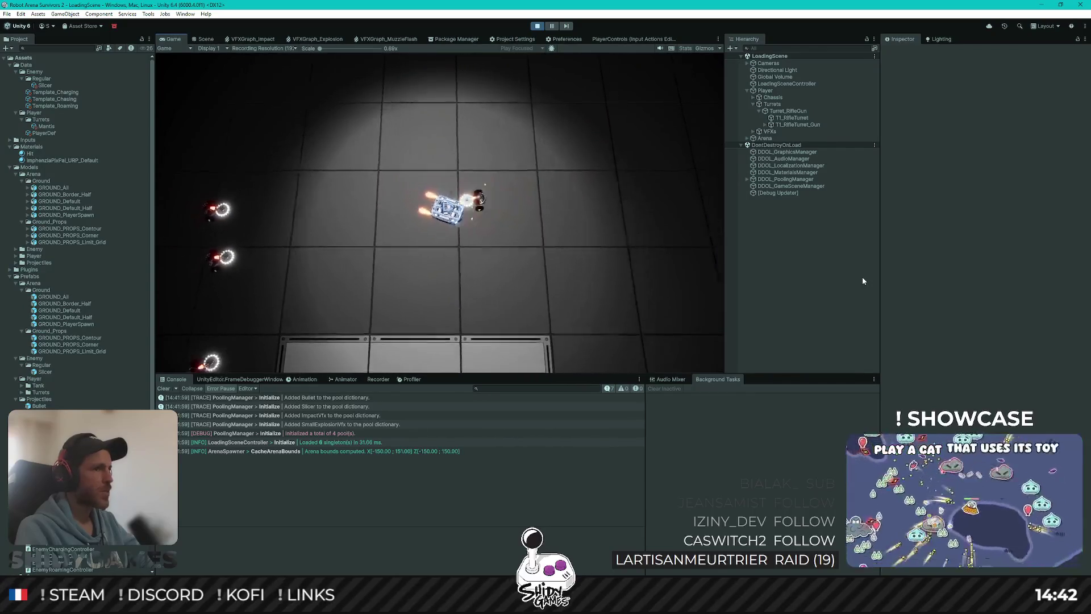
key("a")
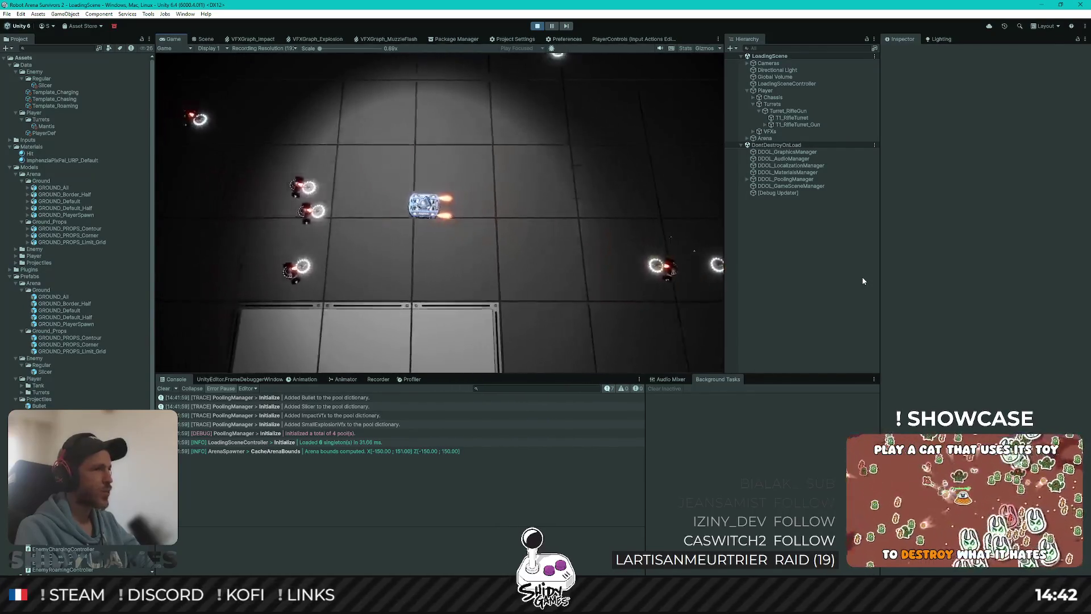
key("a")
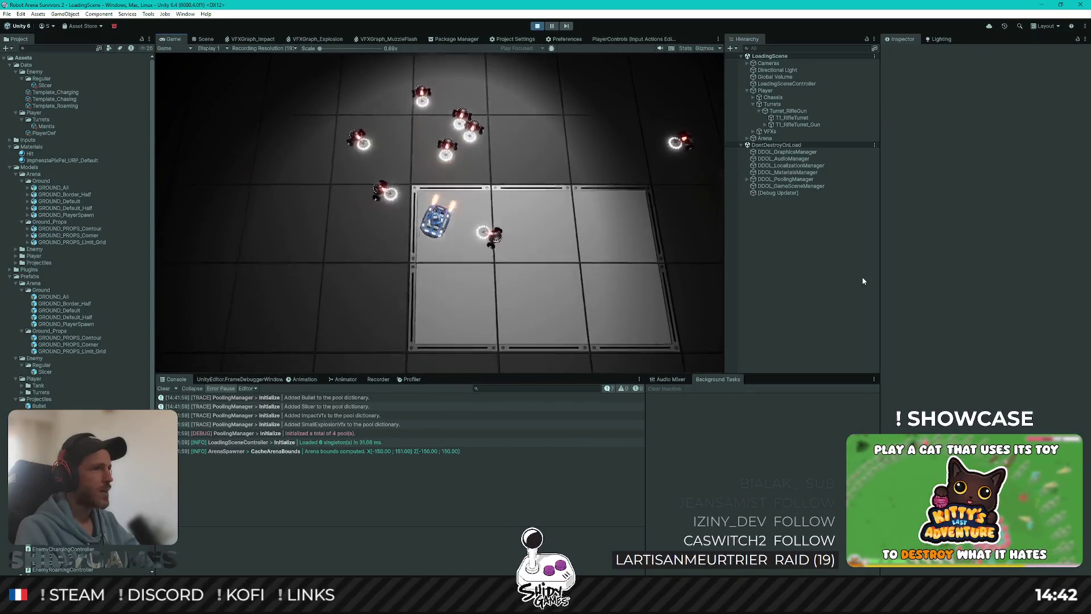
key("a")
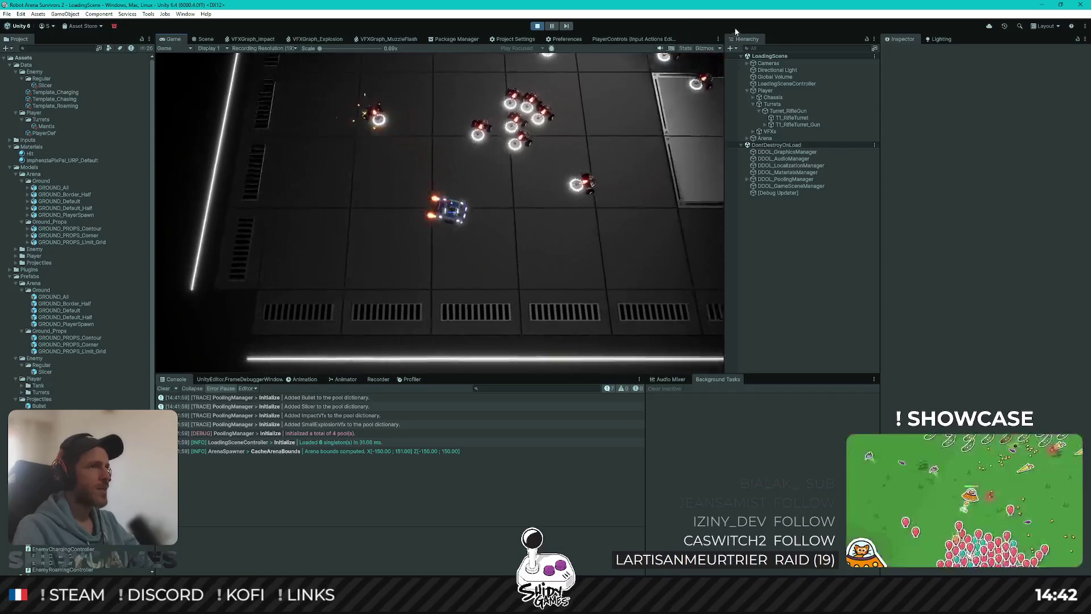
Pause the game and orbit the Scene view to inspect the enemies' height above the floor.
left_click(553, 26)
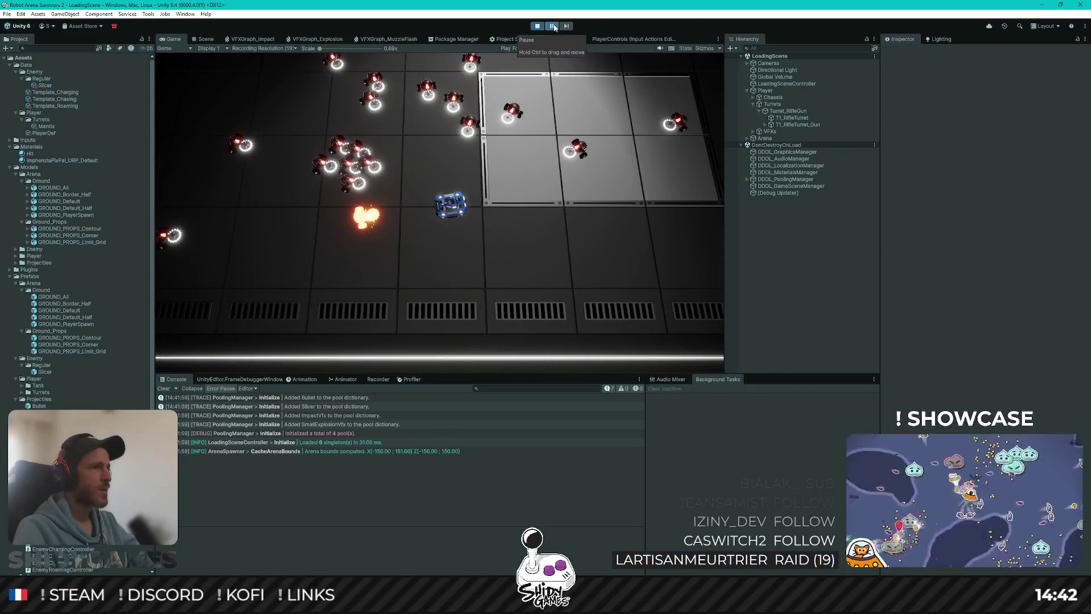
left_click(209, 39)
scroll(663, 113, "down", 5)
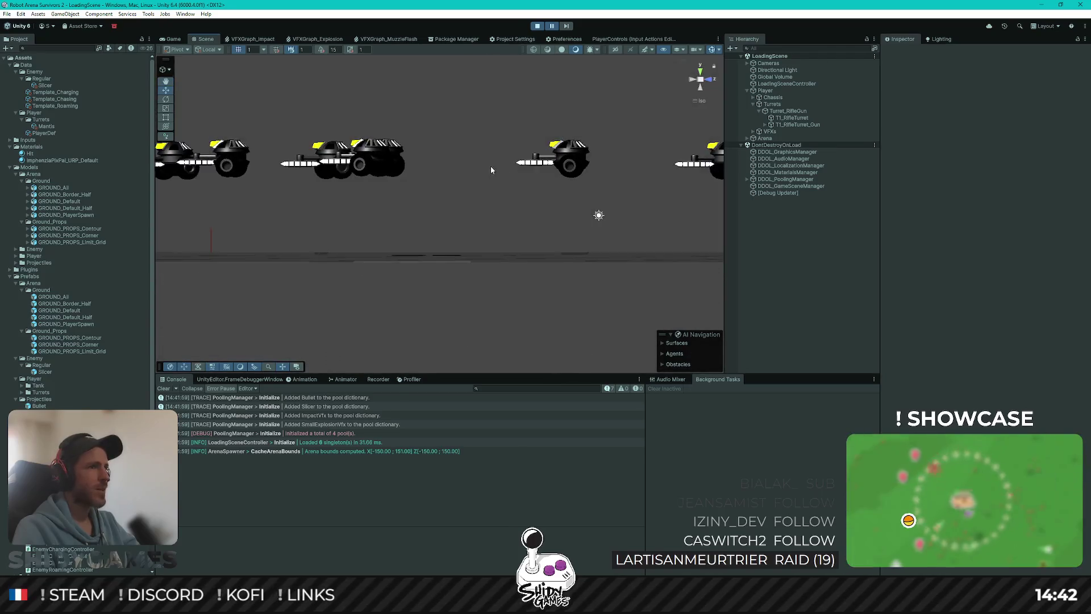
left_click_drag(491, 169, 597, 207)
scroll(597, 207, "up", 5)
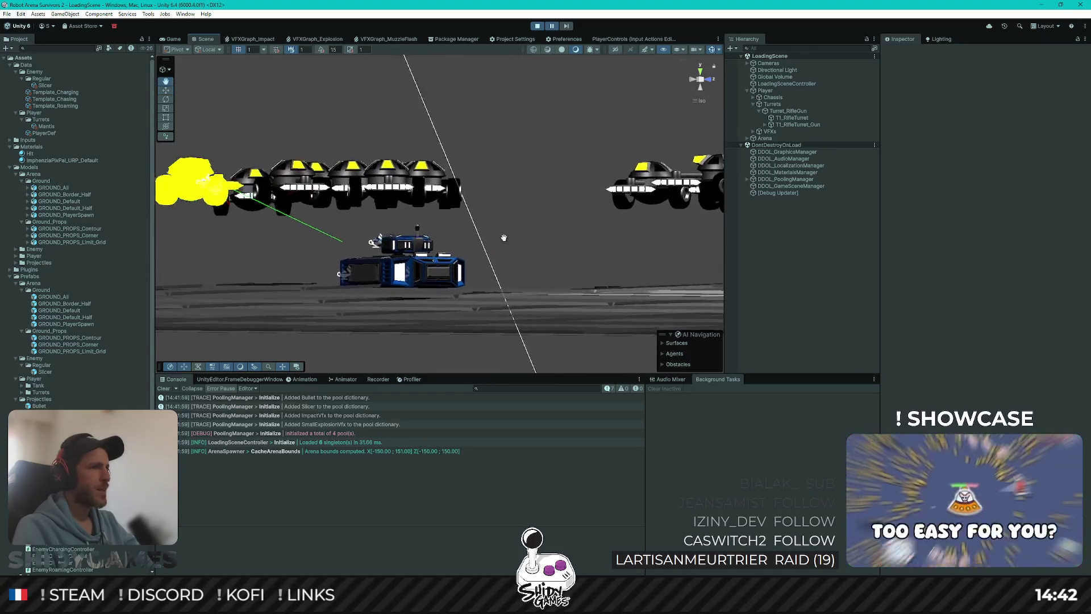
mouse_move(503, 237)
left_mouse_down()
mouse_move(624, 192)
mouse_move(503, 289)
left_mouse_up()
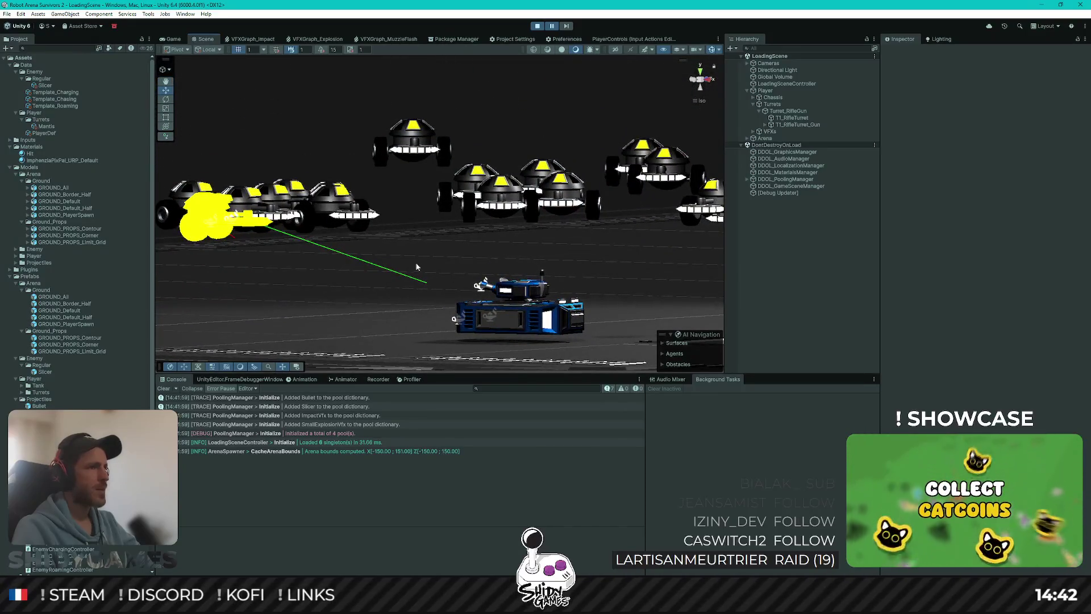
scroll(444, 257, "up", 5)
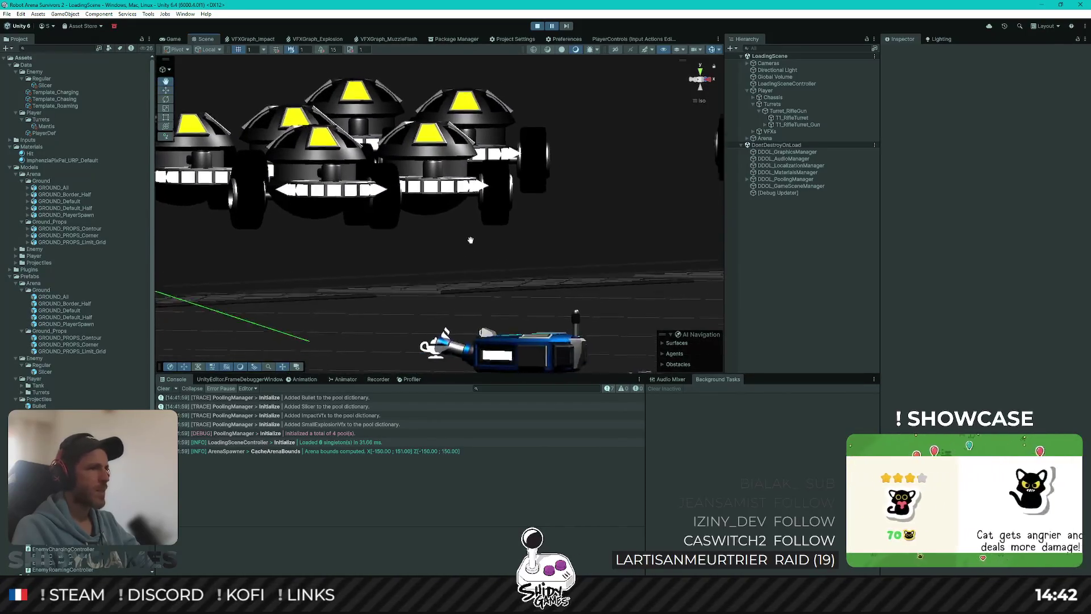
mouse_move(479, 195)
left_mouse_down()
mouse_move(498, 188)
mouse_move(528, 263)
mouse_move(523, 278)
mouse_move(564, 285)
mouse_move(433, 259)
mouse_move(519, 264)
left_mouse_up()
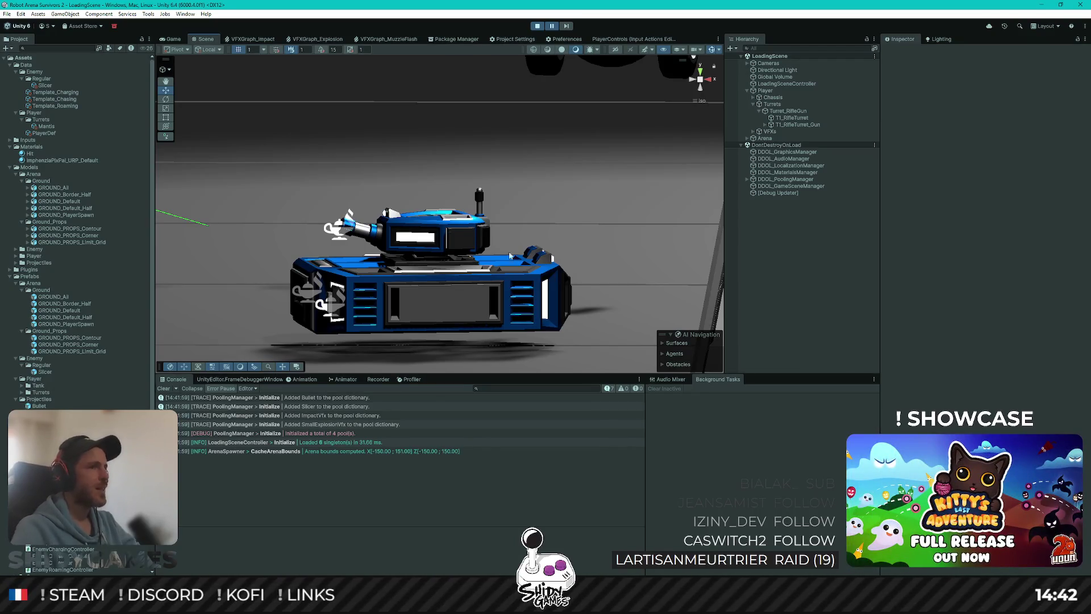
left_click_drag(354, 262, 423, 266)
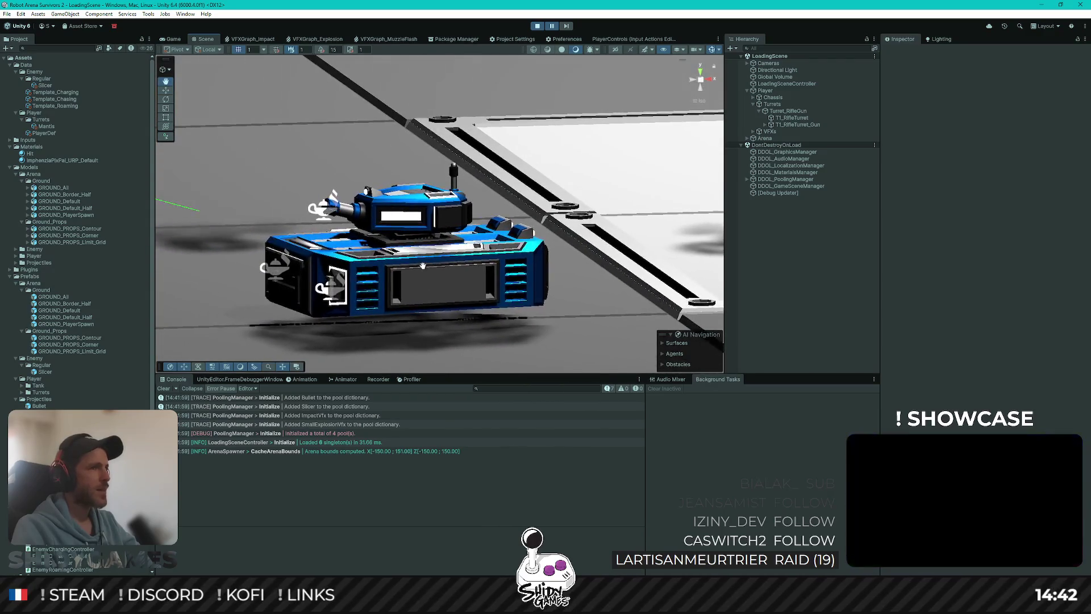
mouse_move(320, 241)
left_mouse_down()
mouse_move(402, 217)
mouse_move(246, 206)
mouse_move(402, 226)
mouse_move(429, 208)
left_mouse_up()
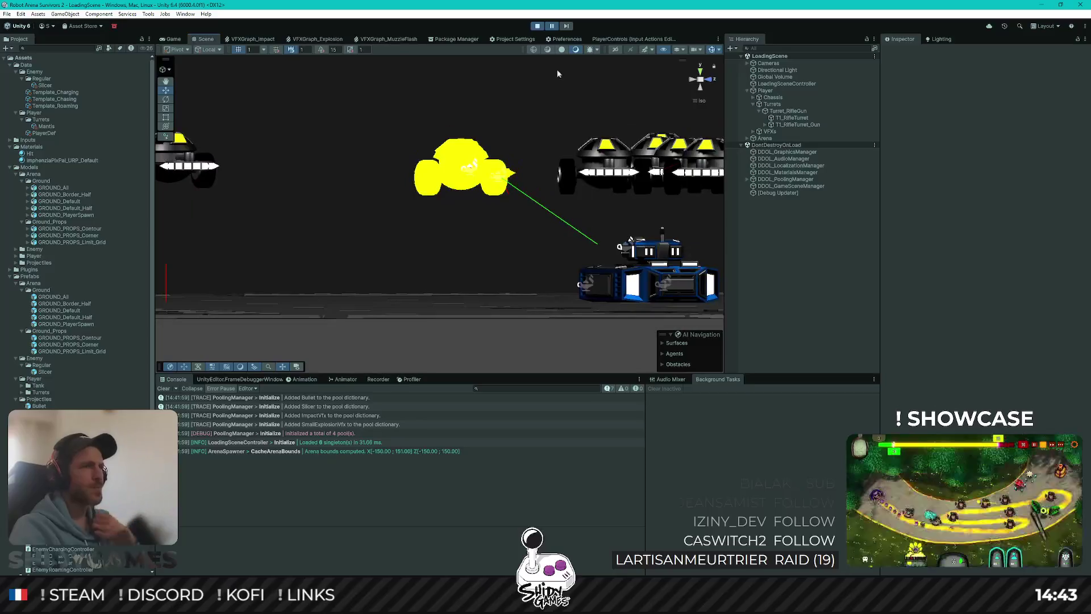
Stop Play, set the Slicer definition's Fixed Height to 15, and relaunch the game.
left_click(537, 26)
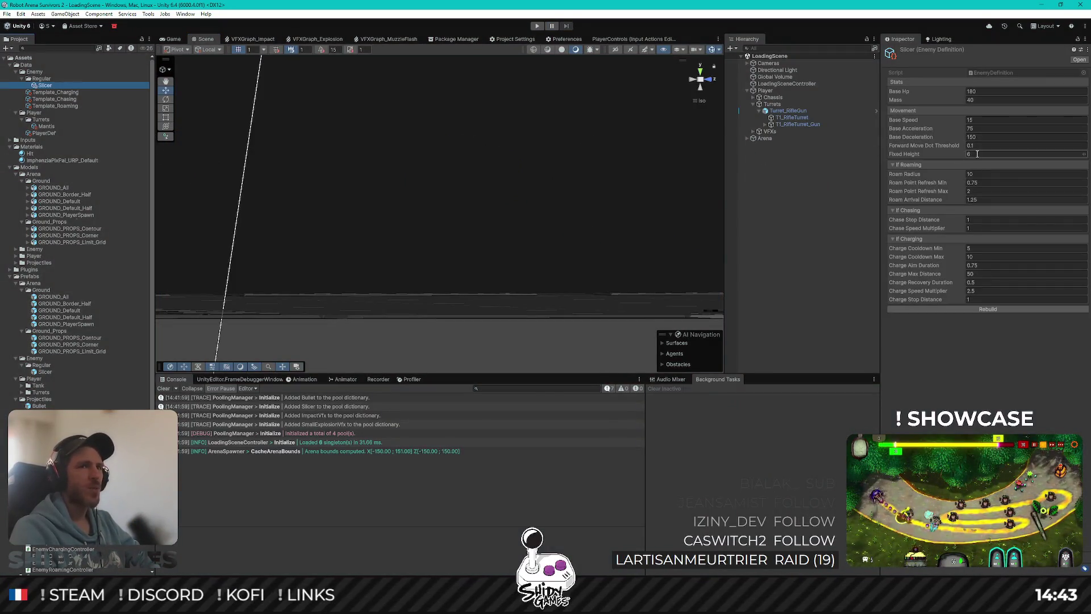
left_click(1042, 154)
type("15")
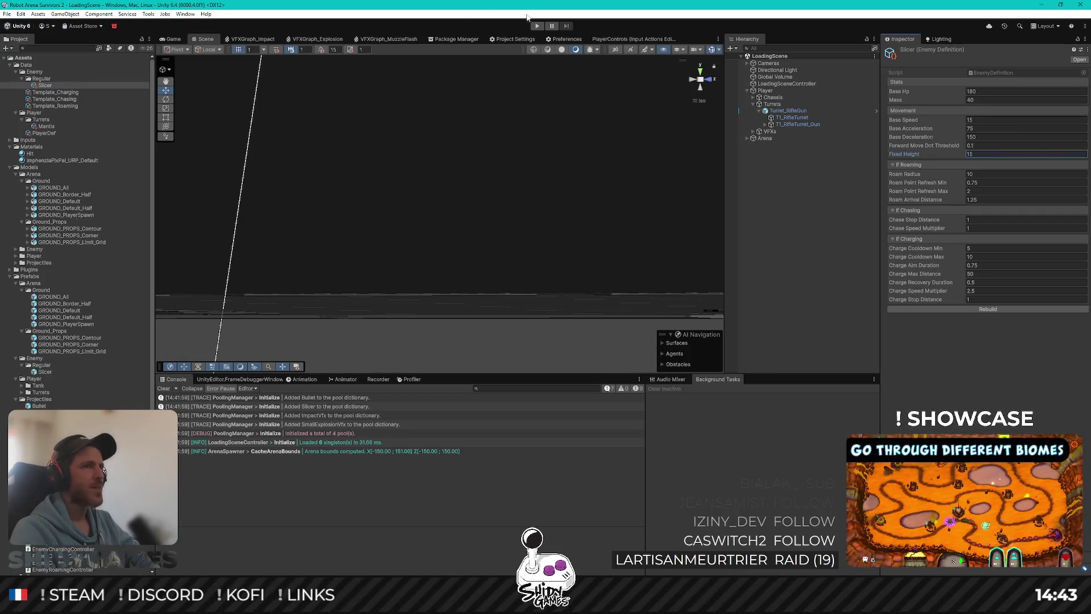
left_click(171, 40)
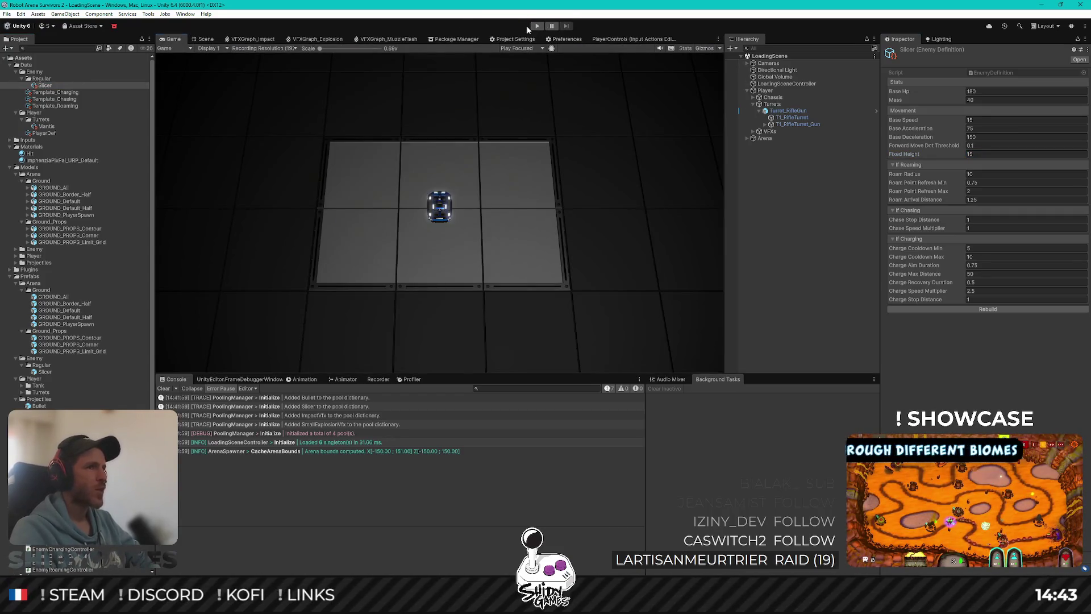
Restart the play session with Ctrl+P and drive the robot upper-left and back across the platform.
key("ctrl+p")
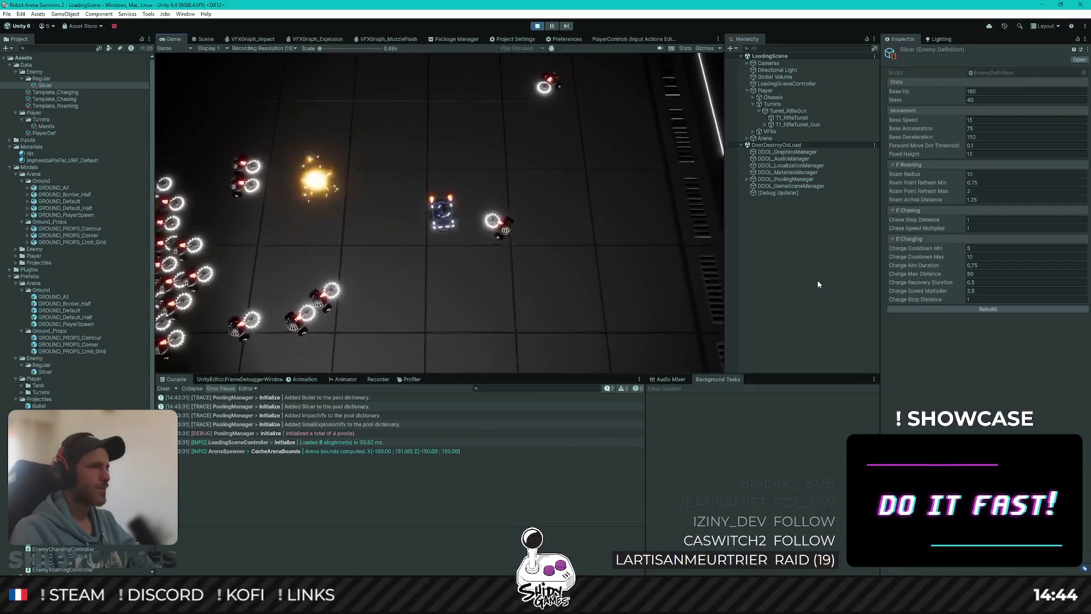
key("ctrl+p")
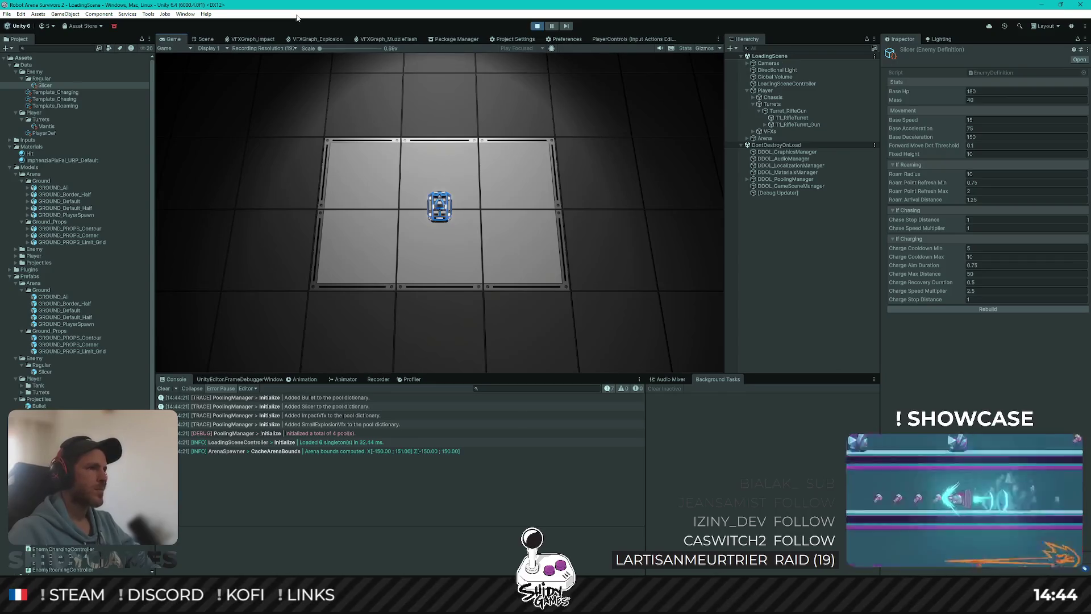
key("w")
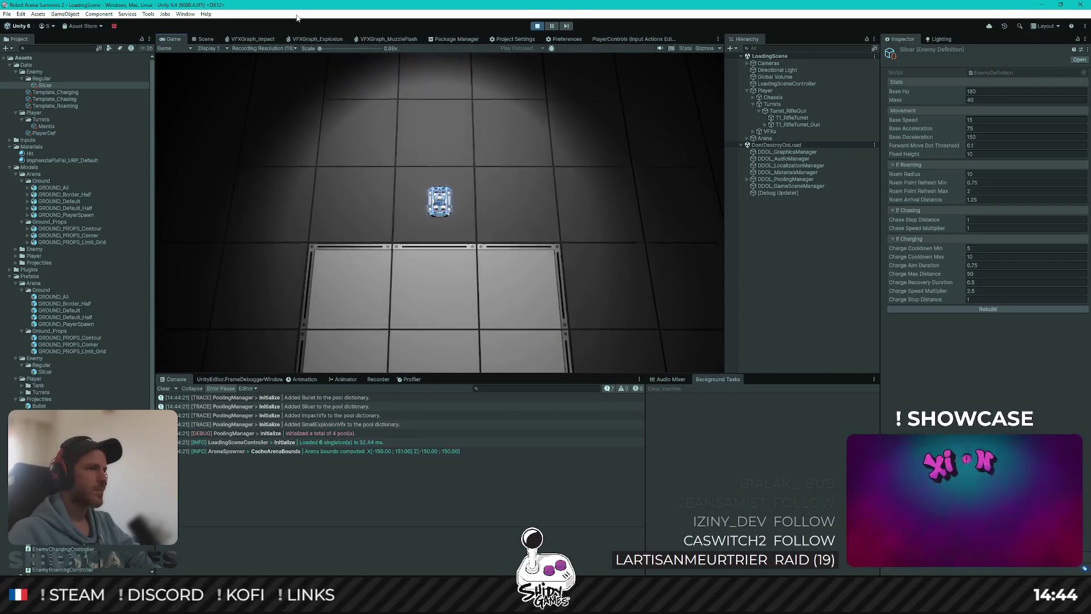
key("a")
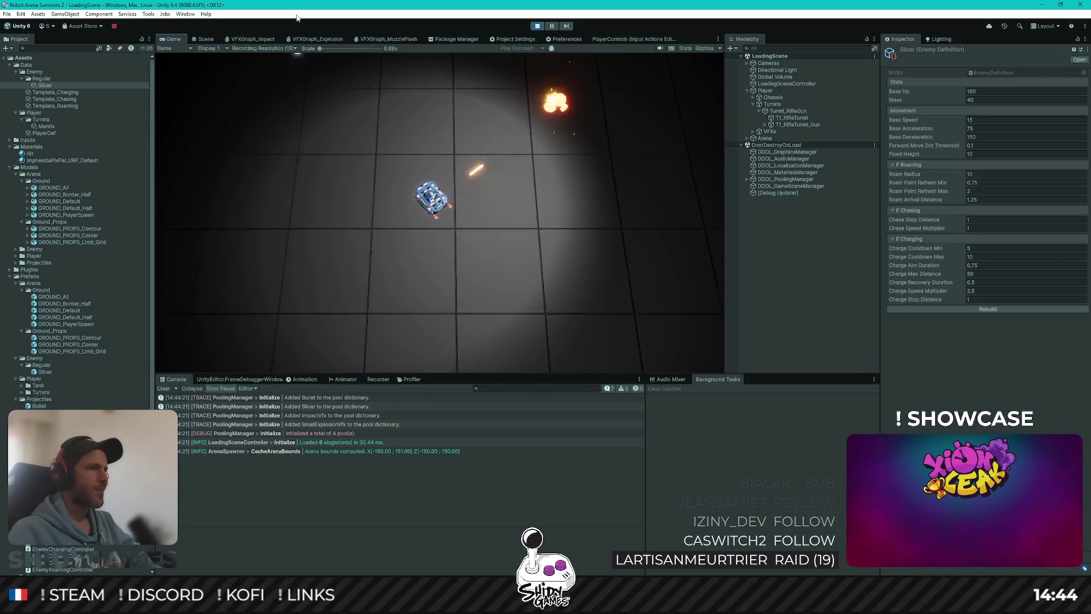
key("a")
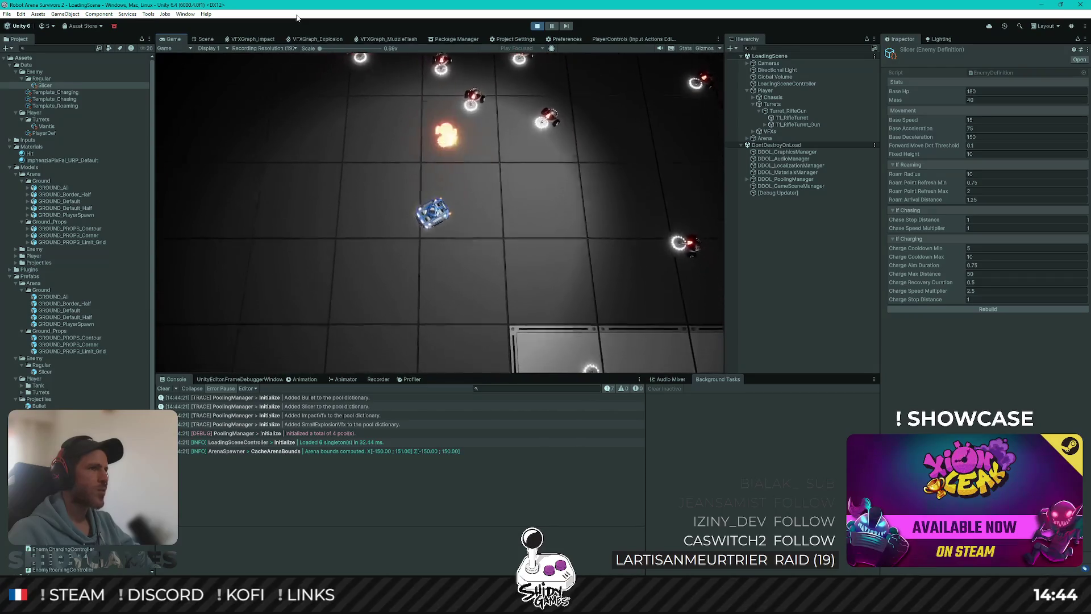
key("a")
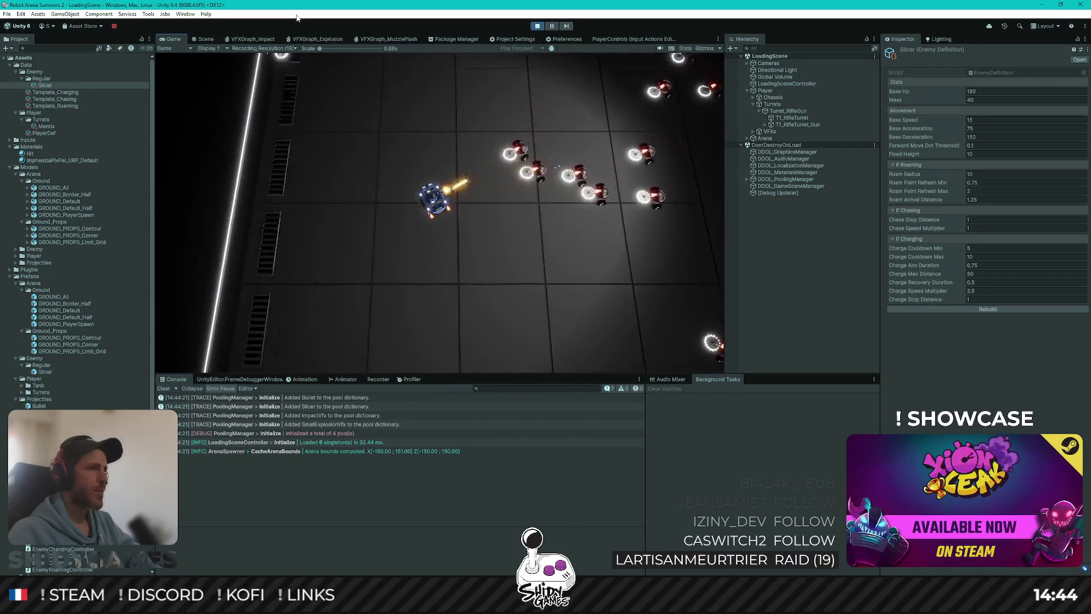
key("w")
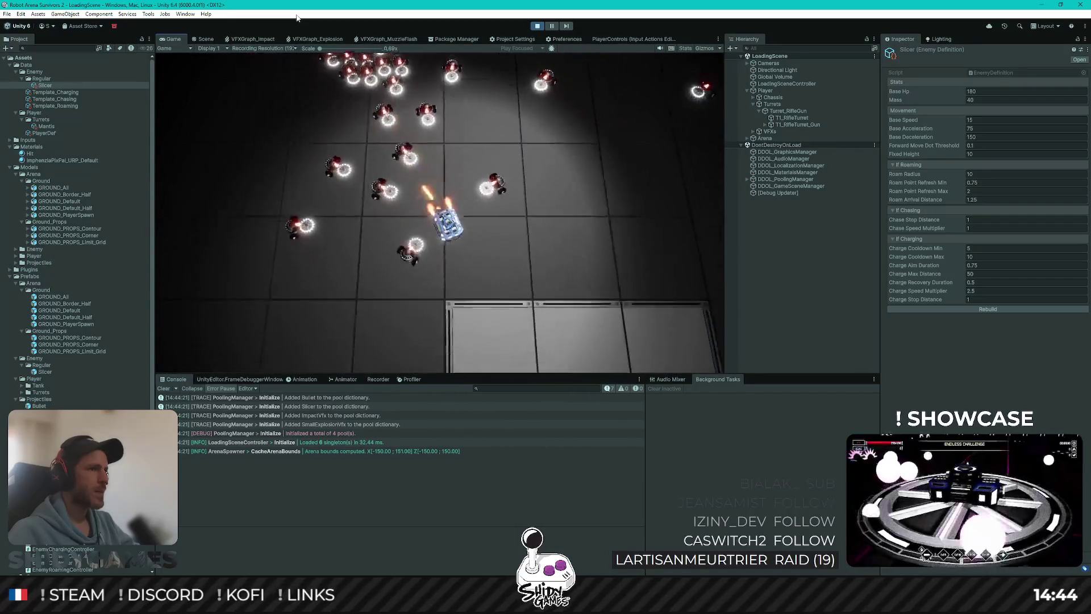
key("s")
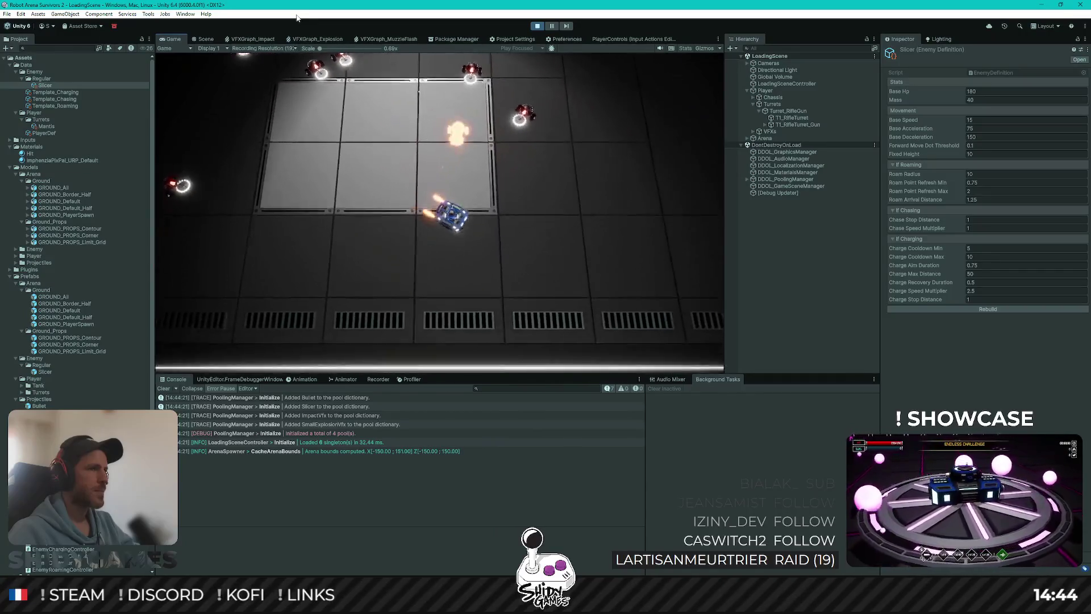
key("w")
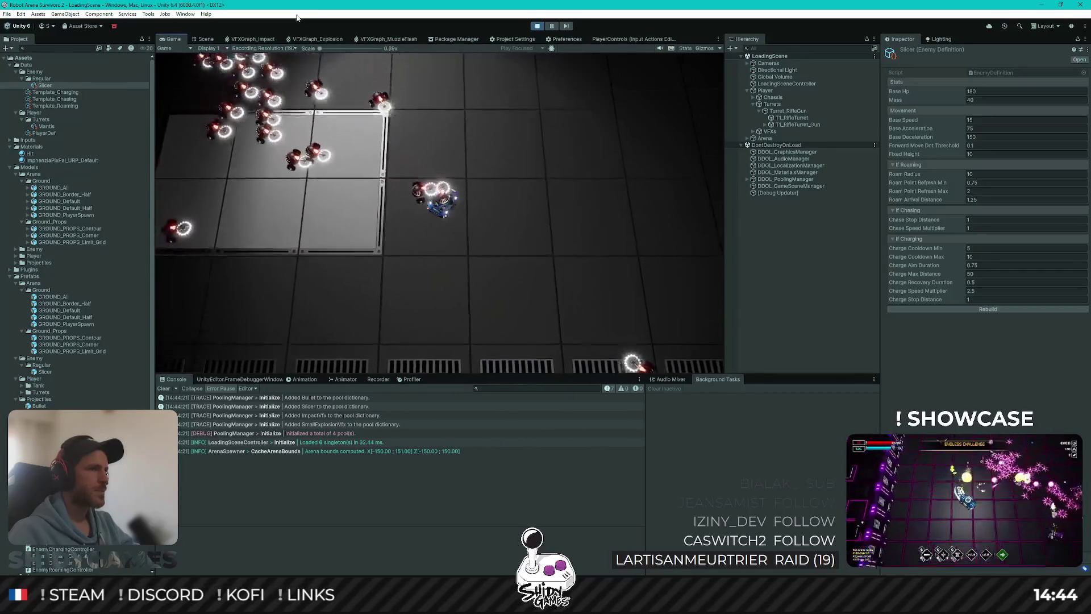
Drive the robot right, down along the vents and left away from the swarm, then stop Play.
key("d")
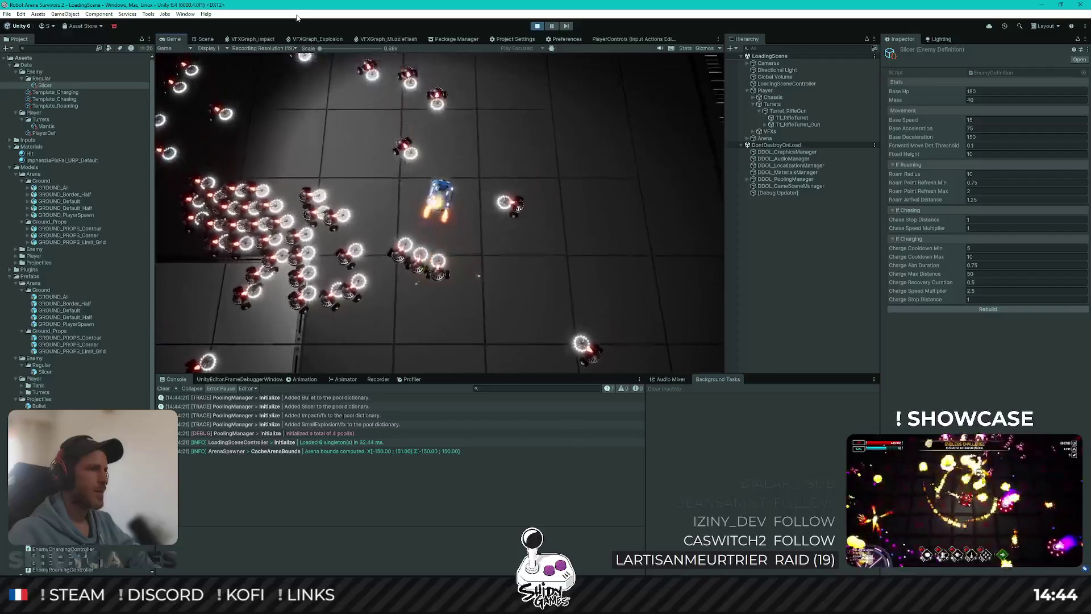
key("w")
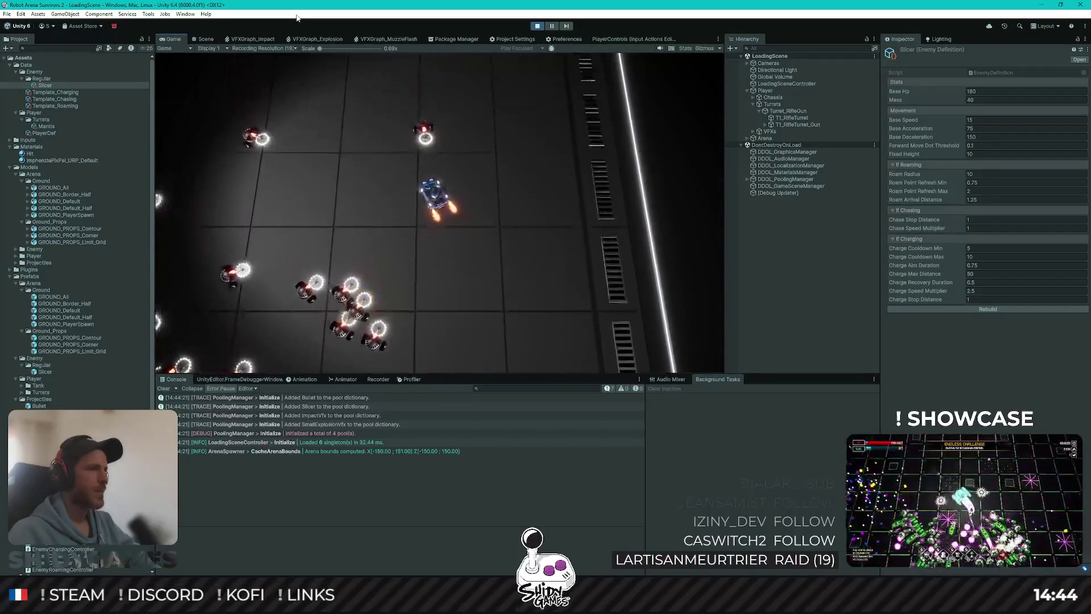
key("a")
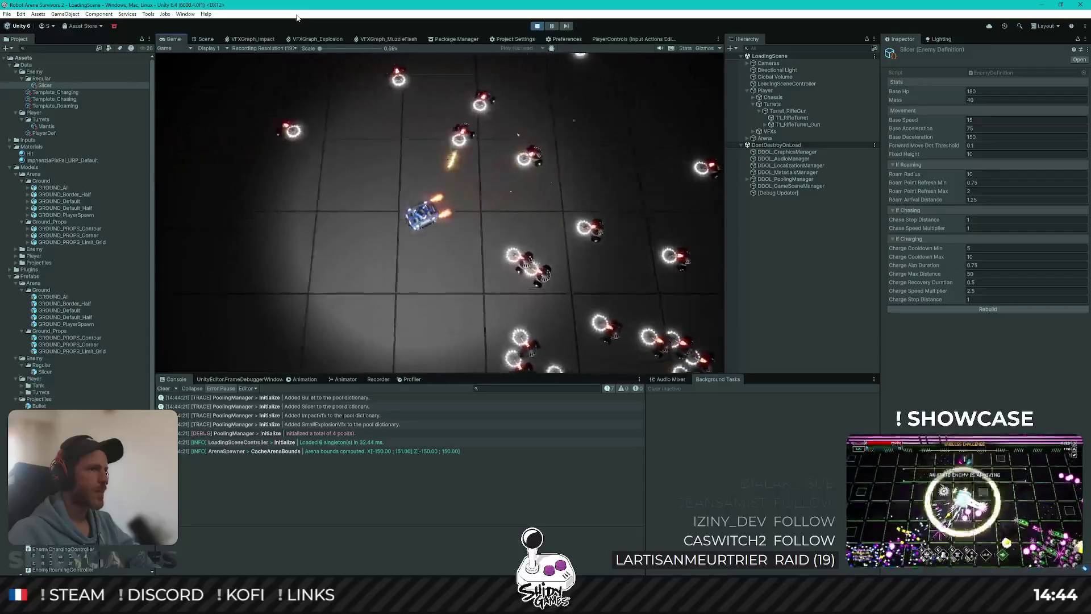
key("s")
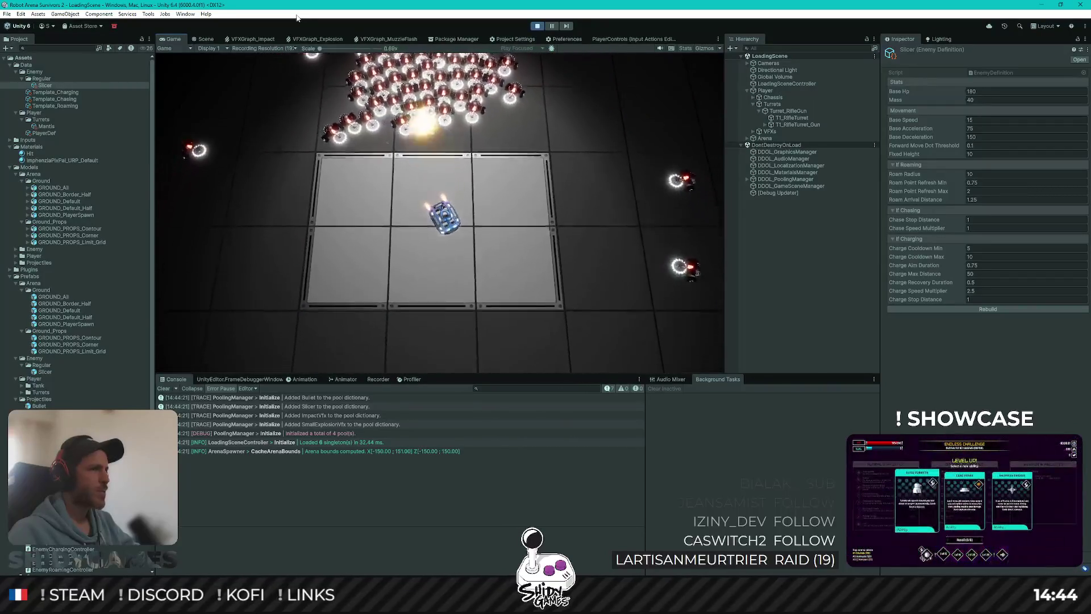
key("s")
key("d")
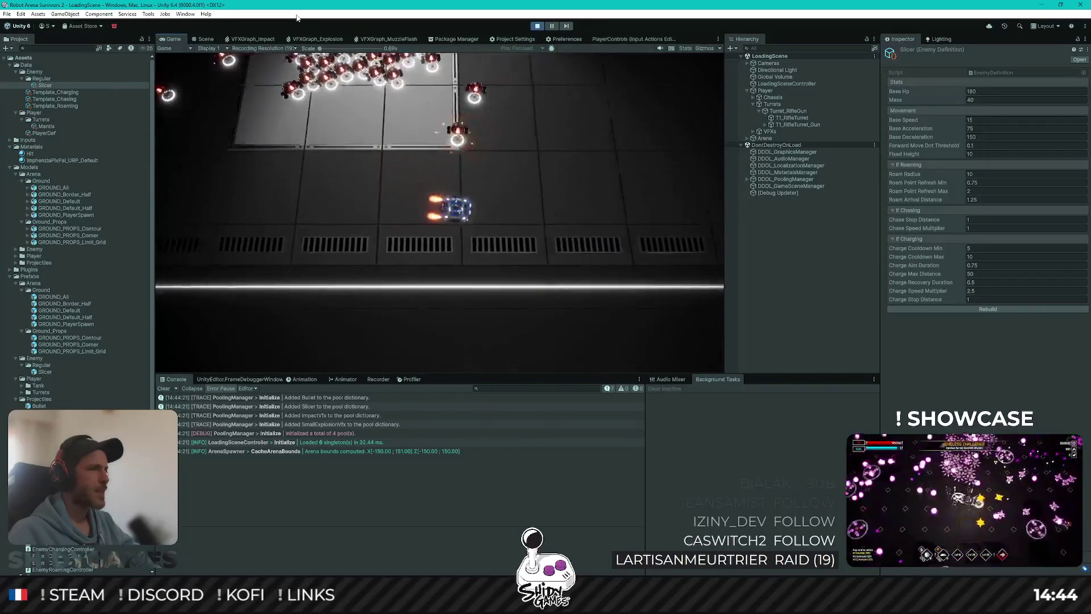
key("d")
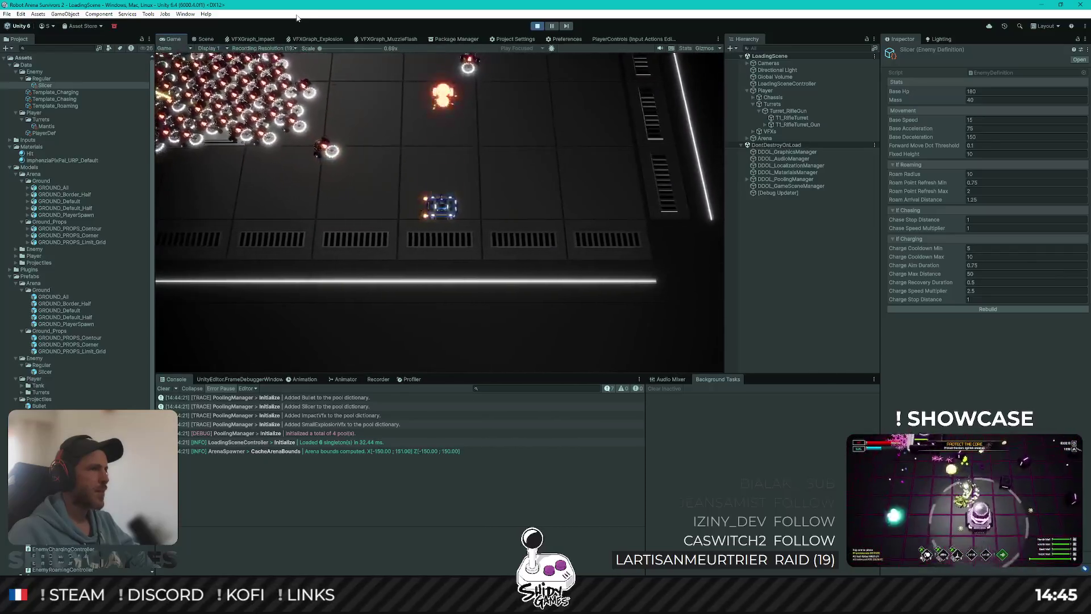
key("w")
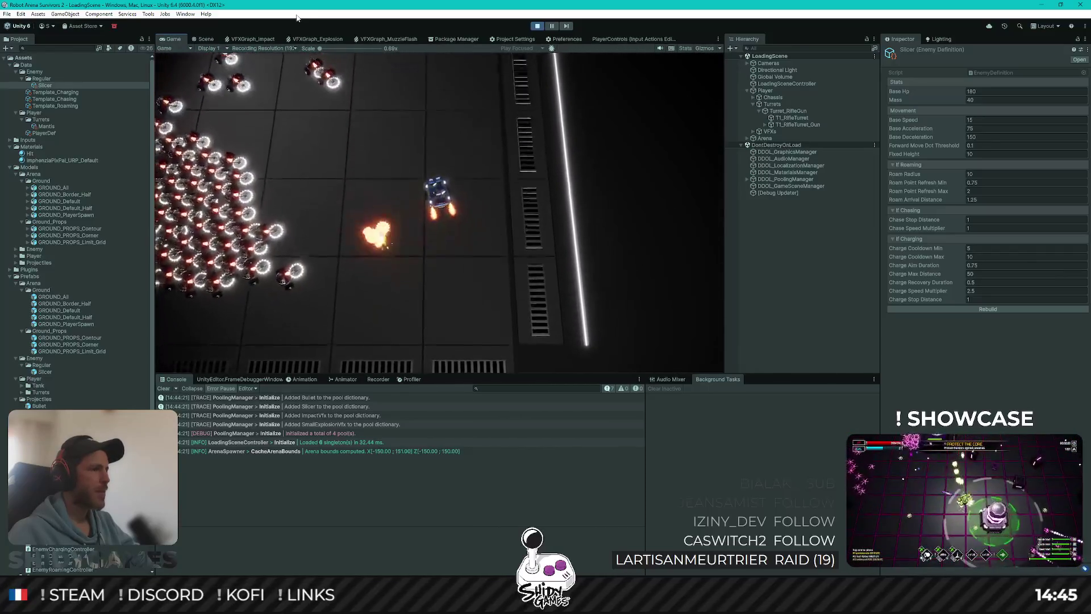
key("a")
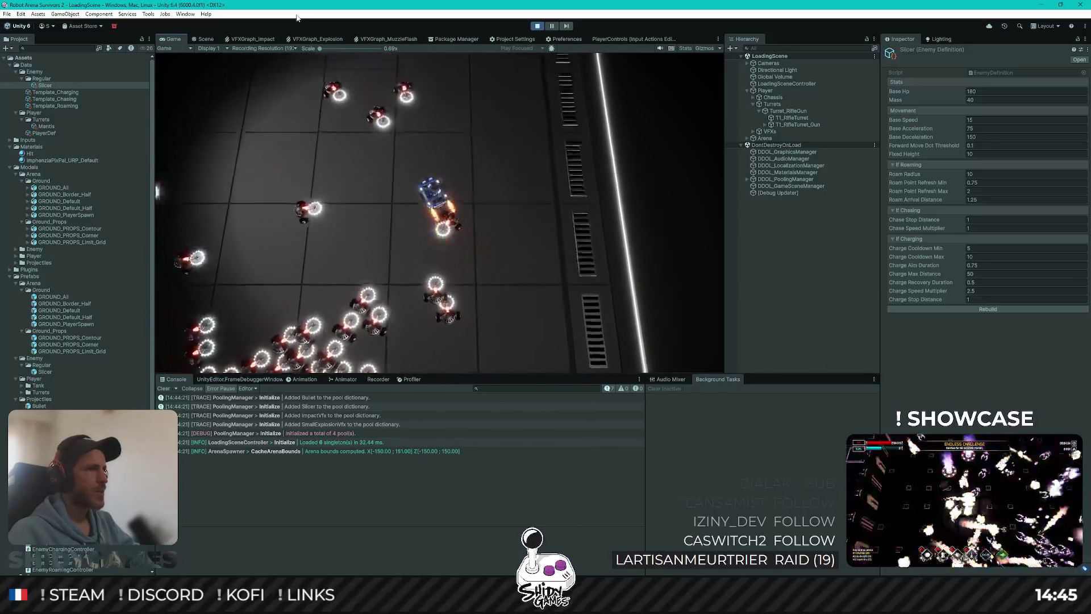
key("a")
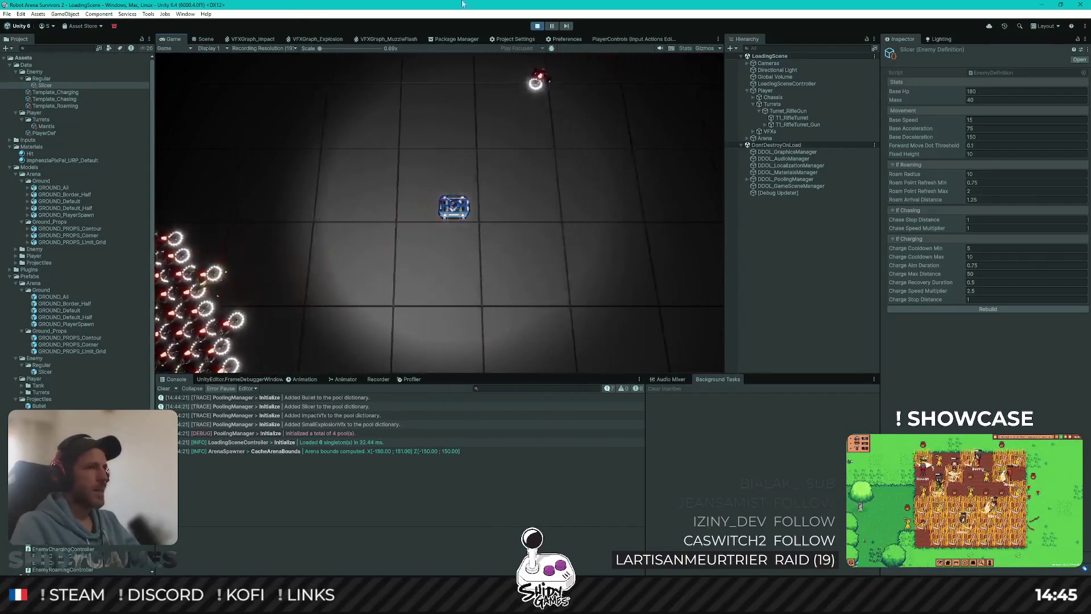
key("ctrl+p")
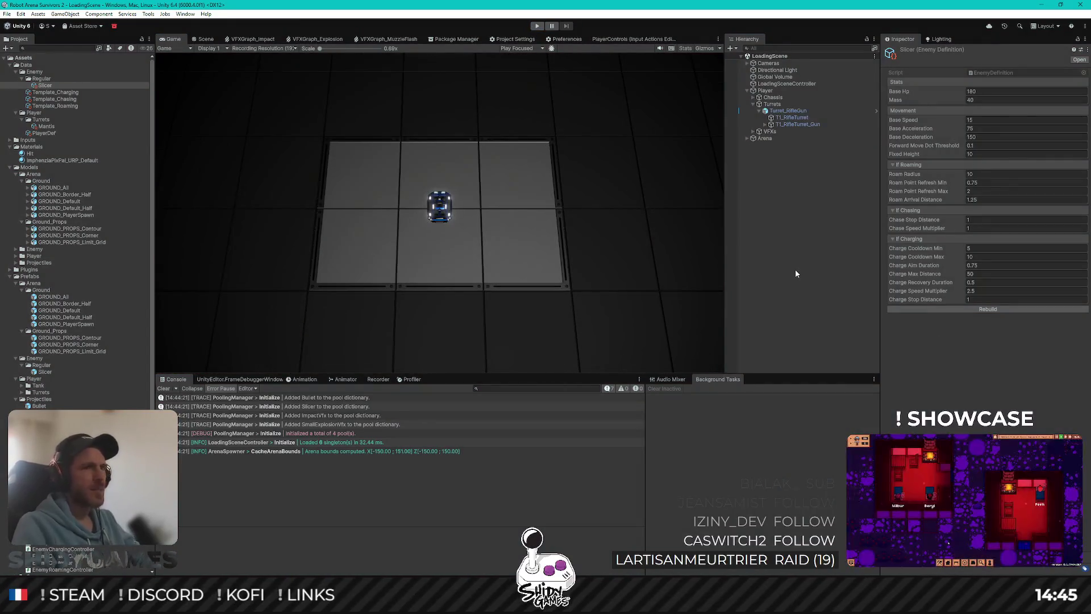
Check the Slicer definition's Fixed Height of 10 and start a new Play run.
left_click(796, 269)
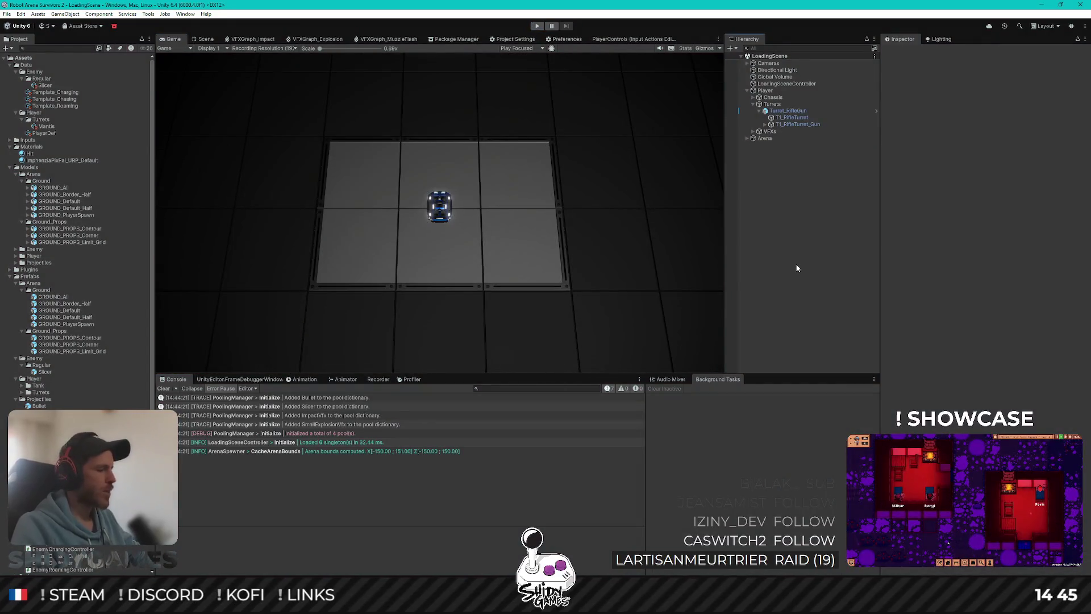
left_click(45, 85)
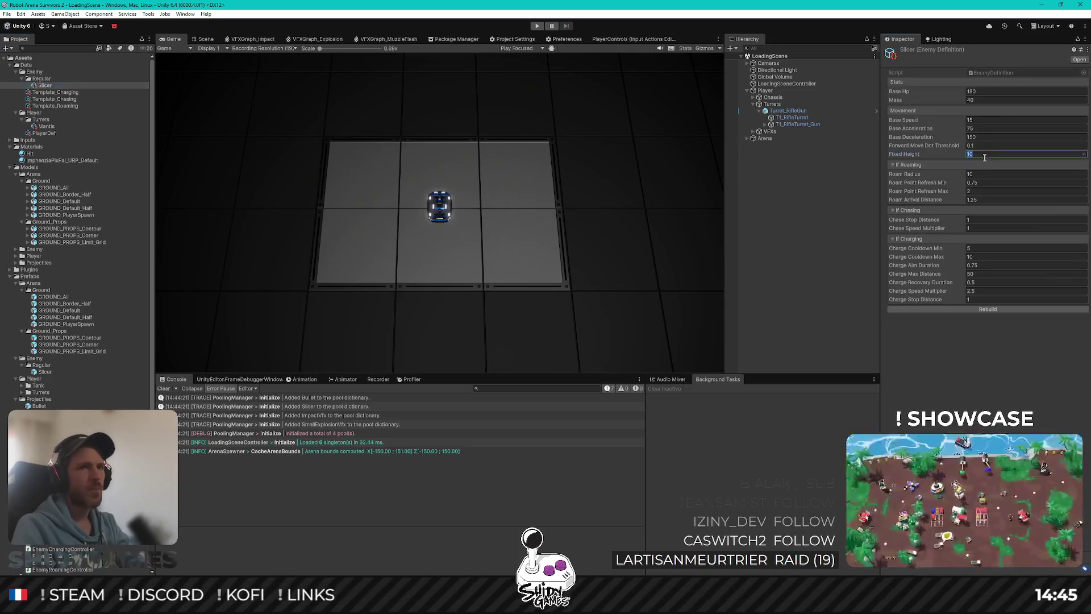
left_click(824, 203)
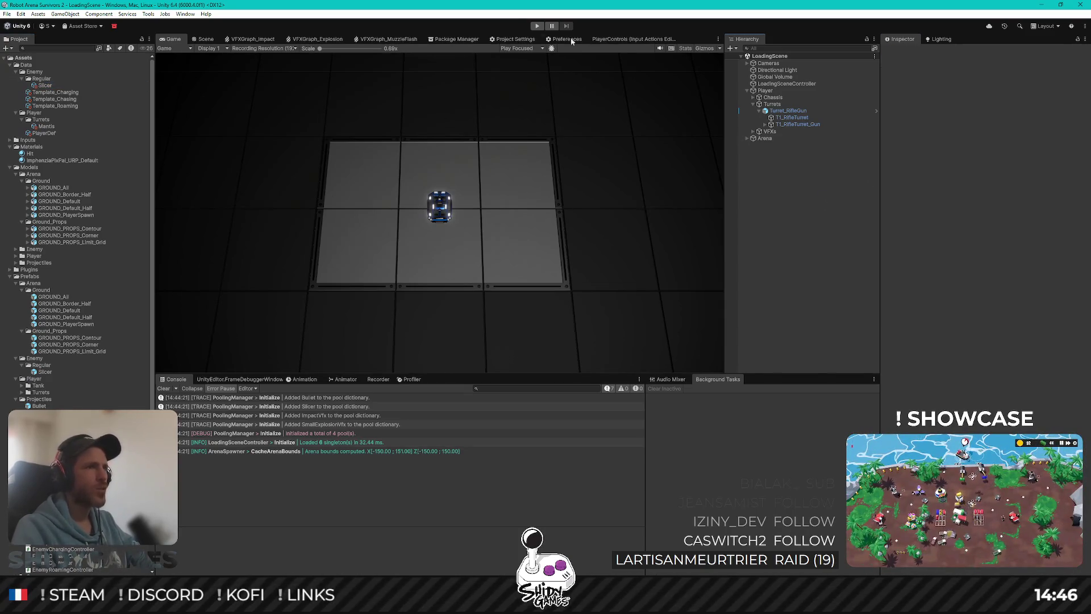
left_click(536, 26)
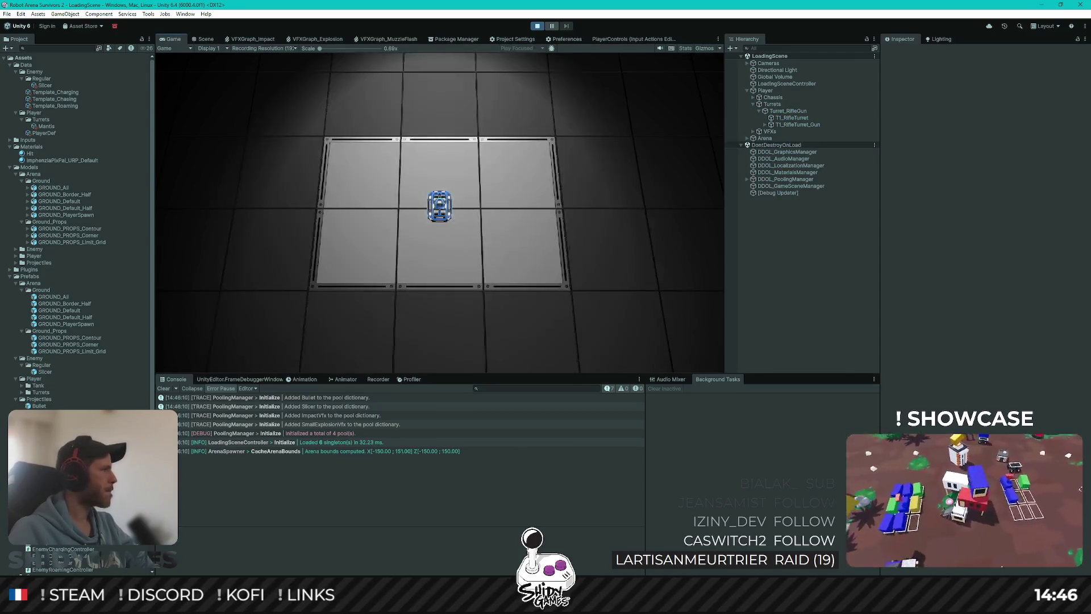
Drive the robot right, up, left, and toward the right edge wall as enemies spawn.
key("d")
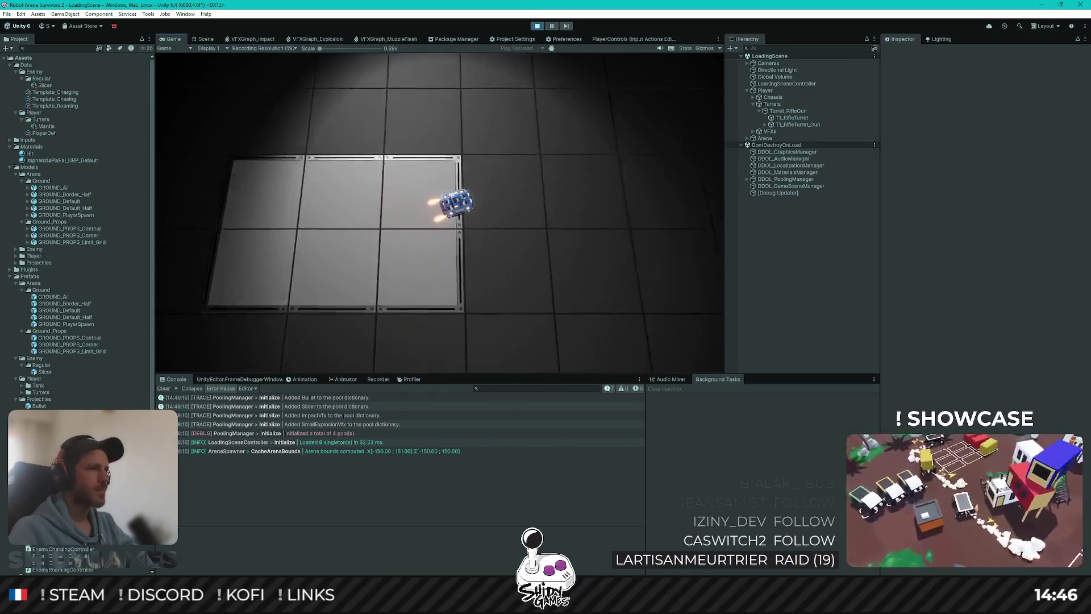
key("w")
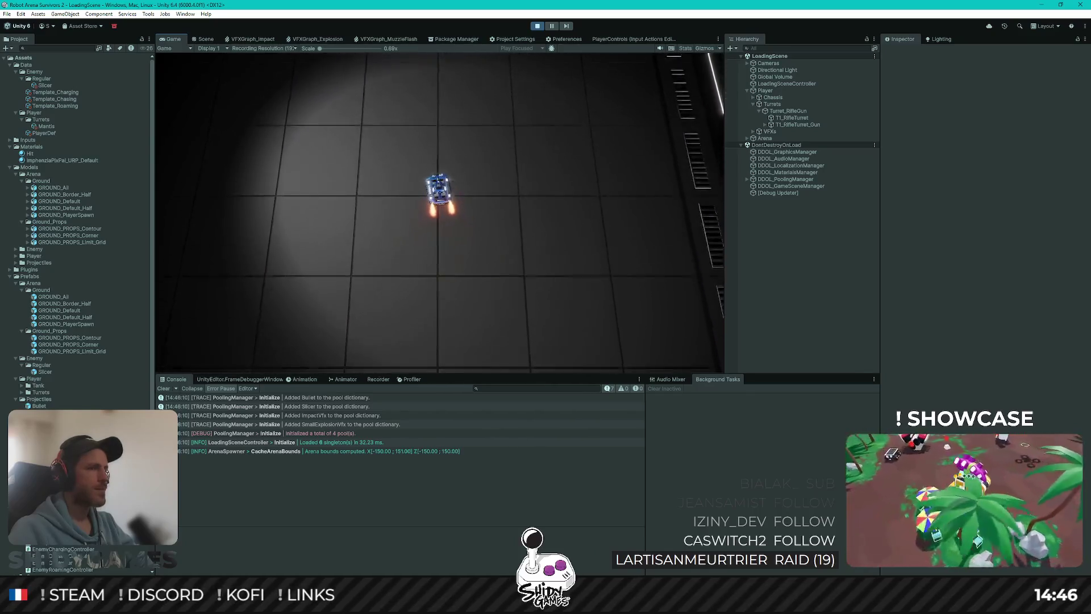
key("a")
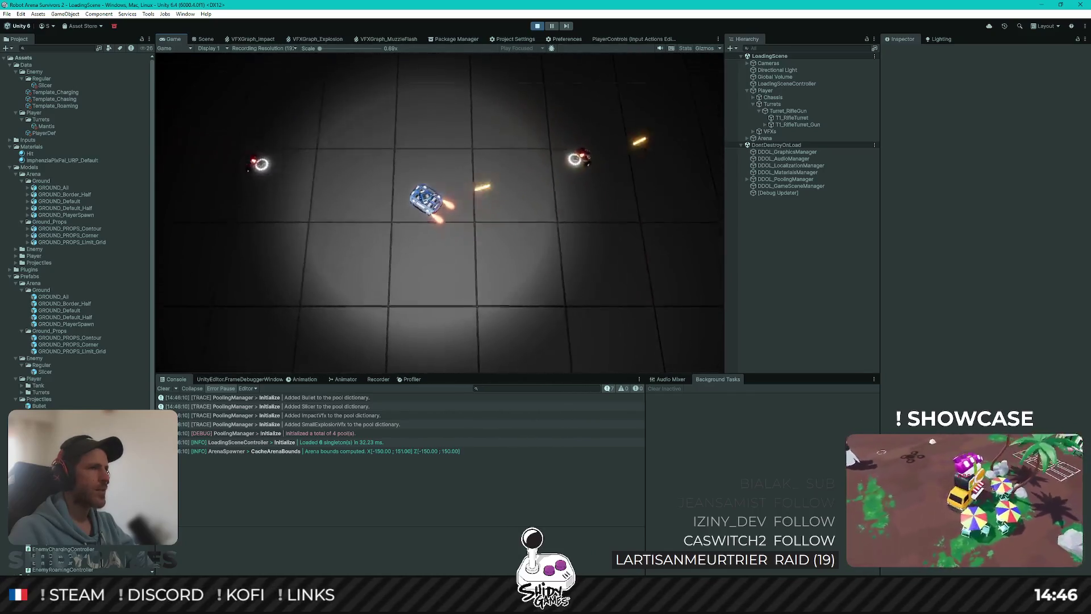
key("w")
key("s")
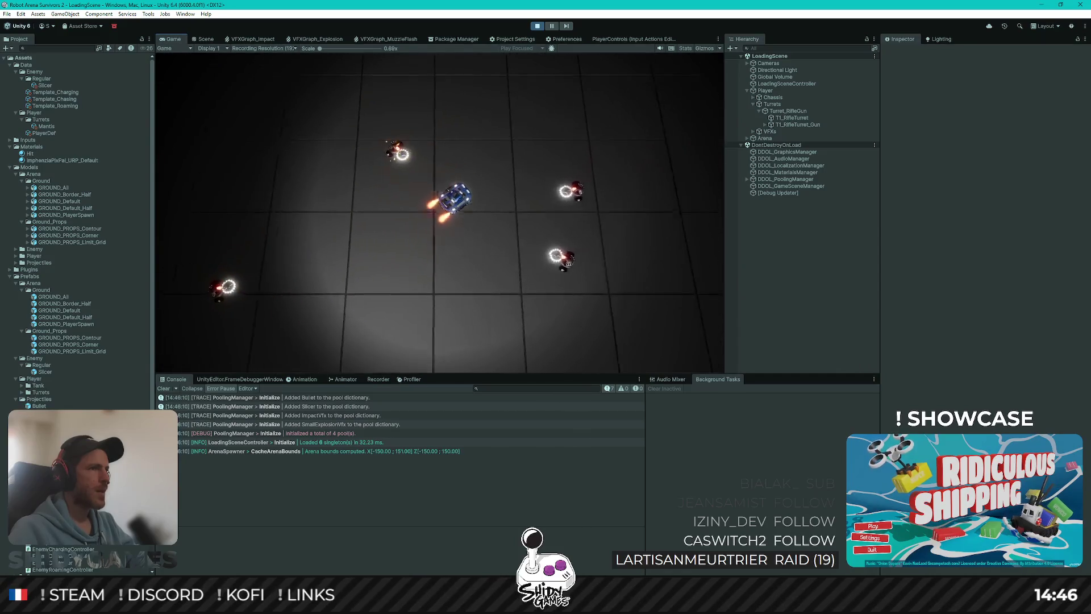
key("d")
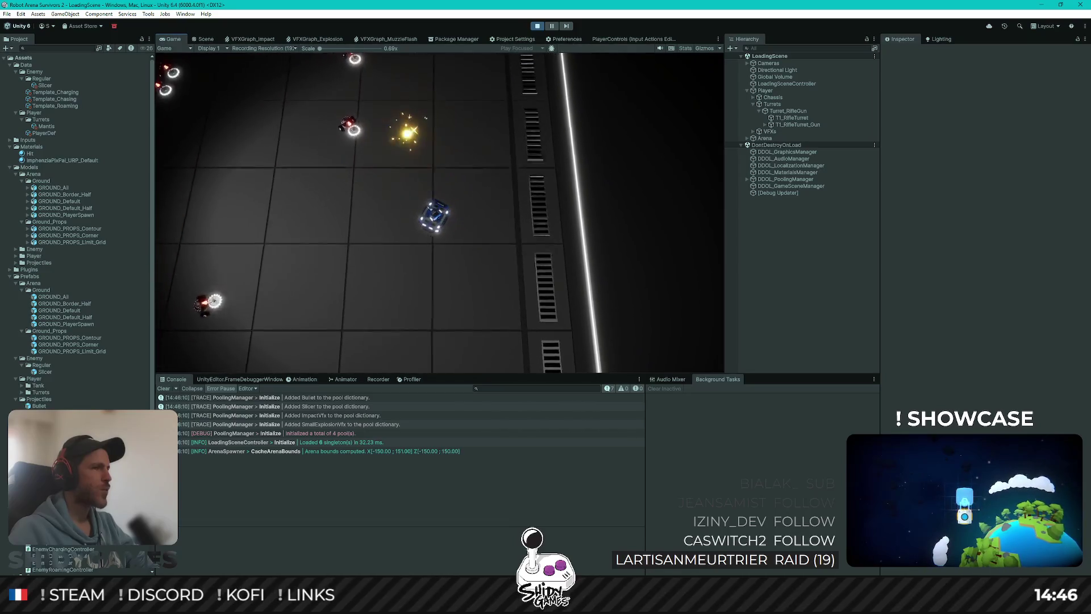
key("a")
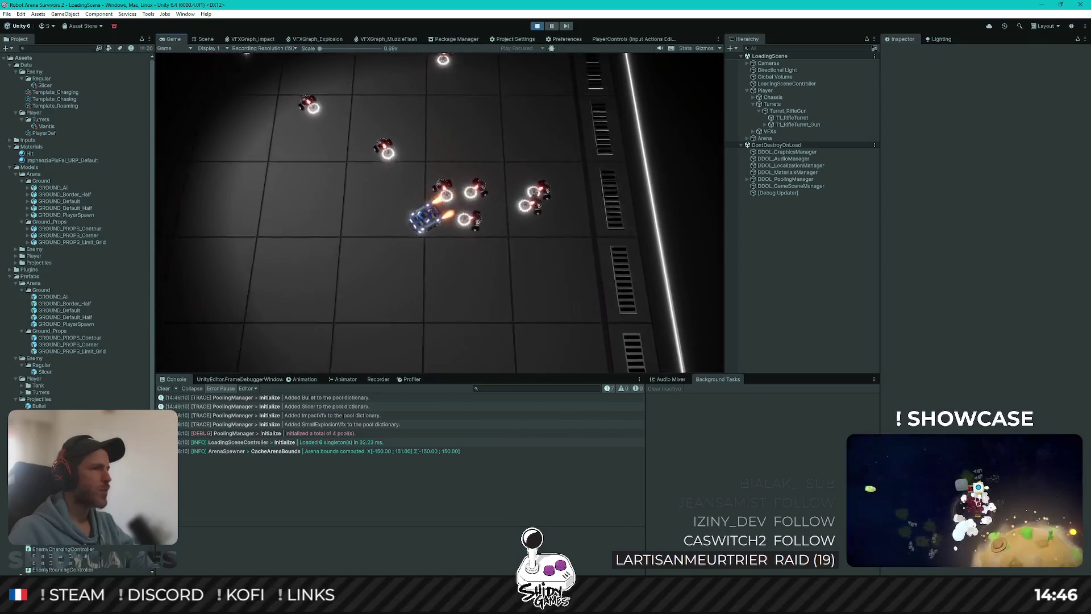
Drive the robot along the bottom and left walls, weaving past the closing Slicer packs.
key("s")
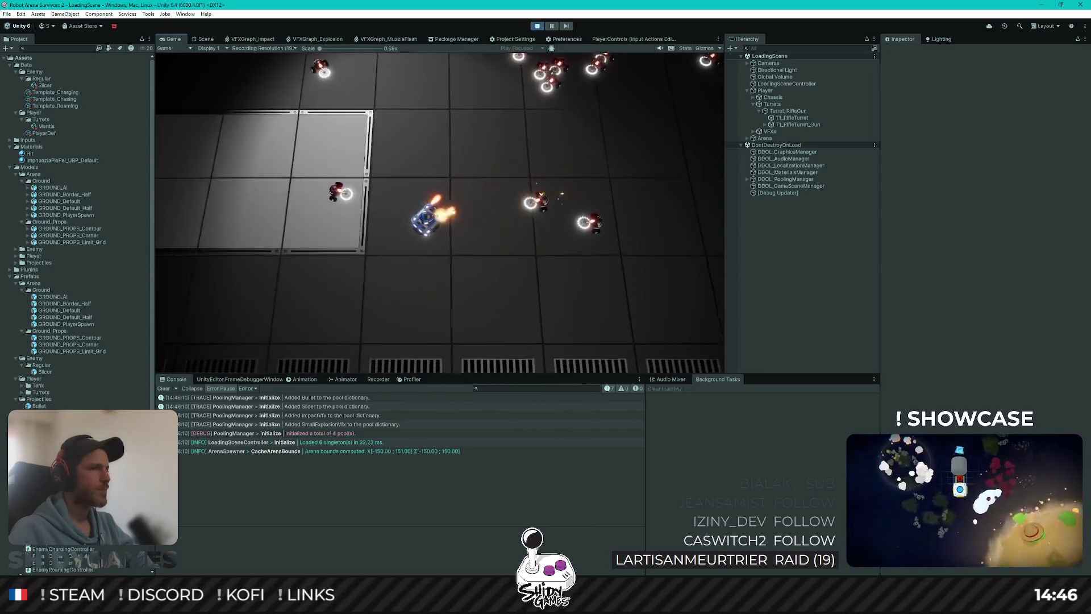
key("s")
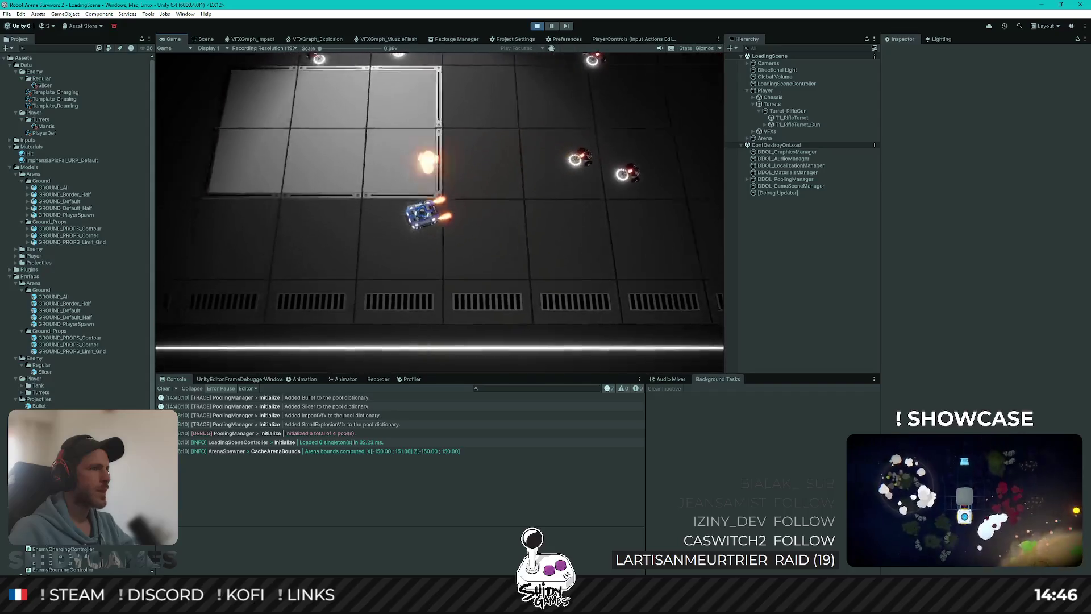
key("a")
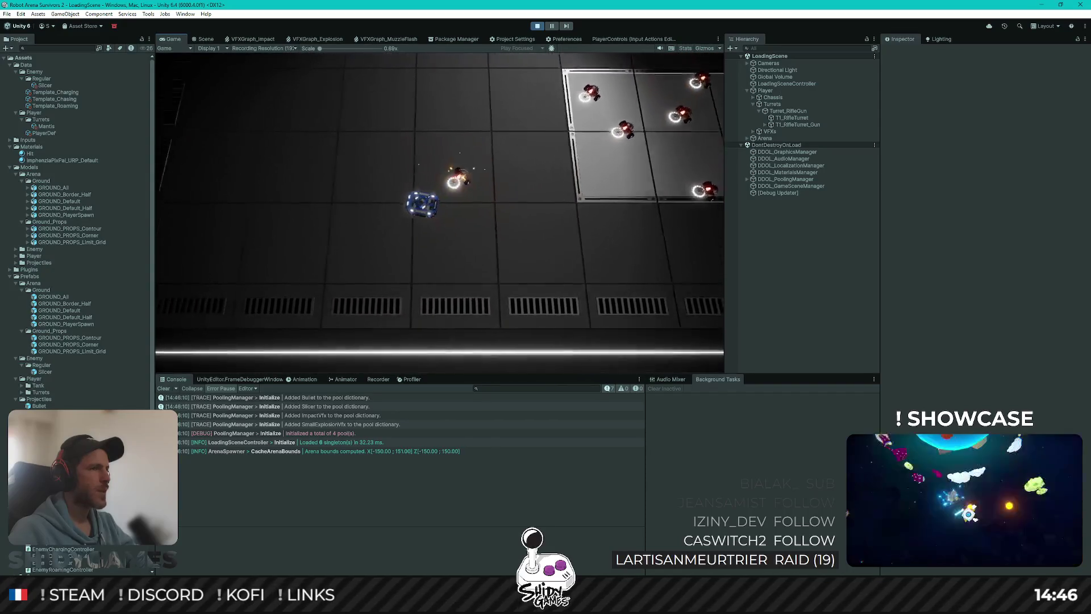
key("a")
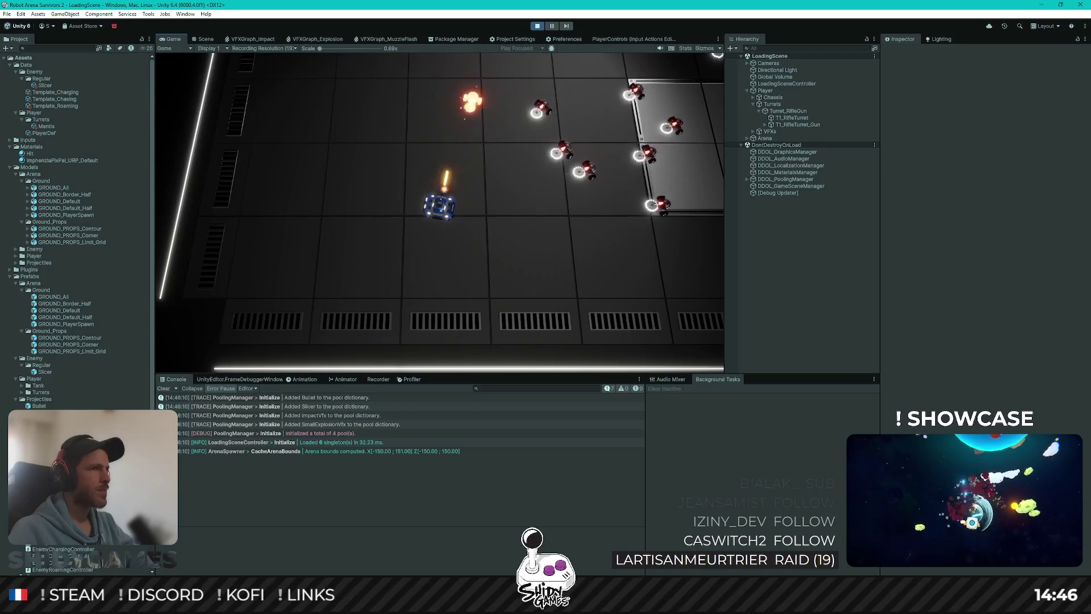
key("w")
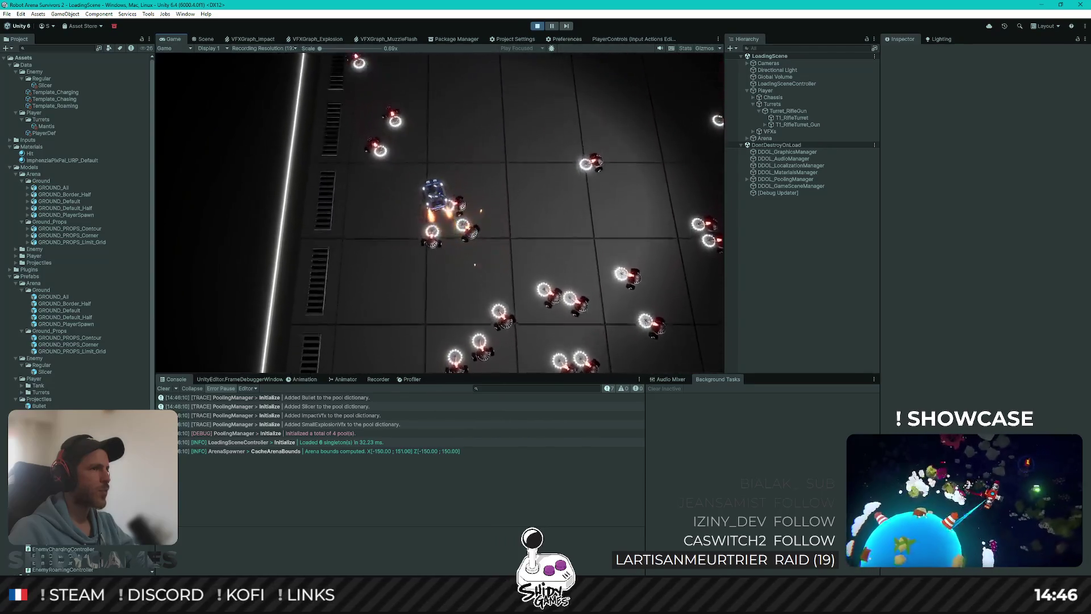
key("d")
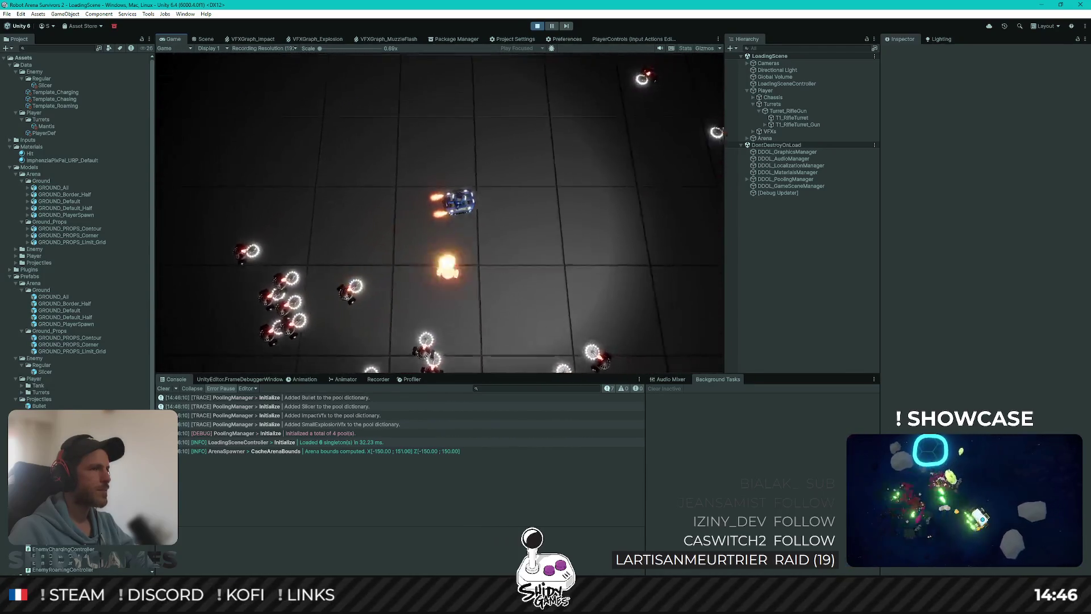
key("a")
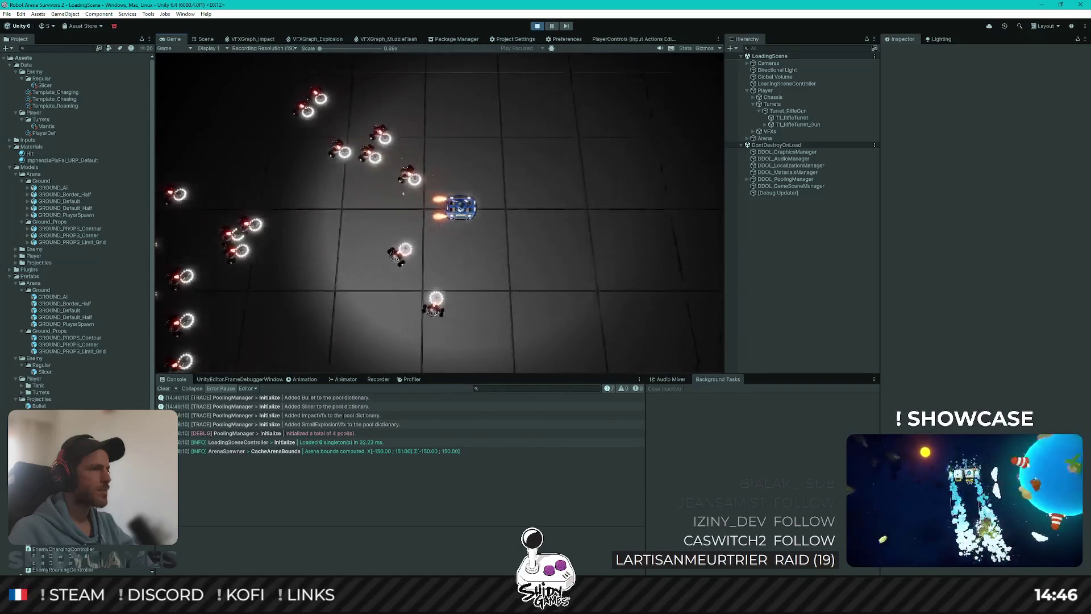
key("d")
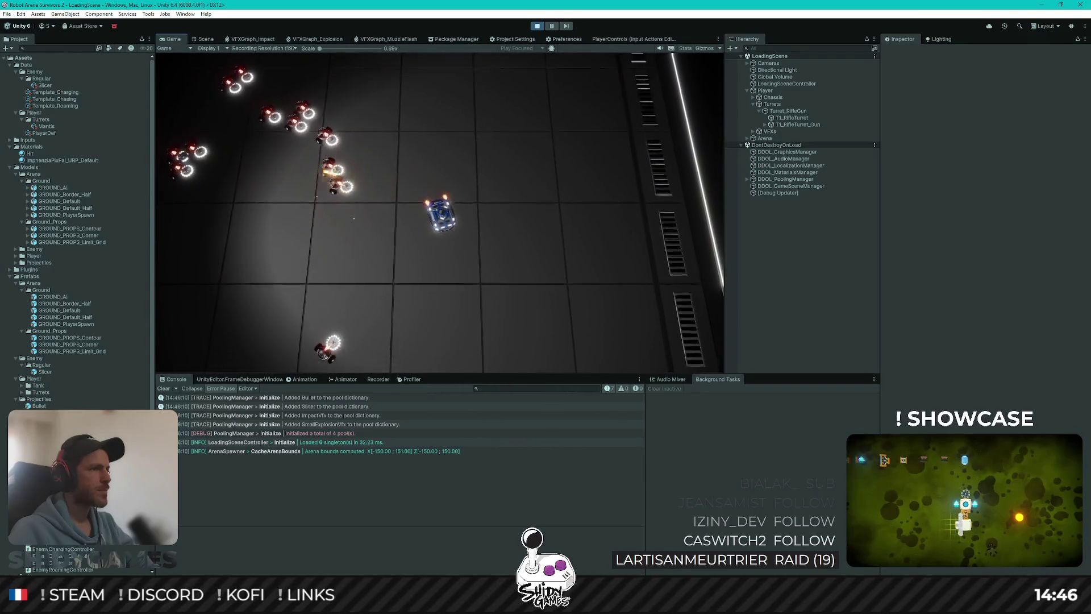
key("a")
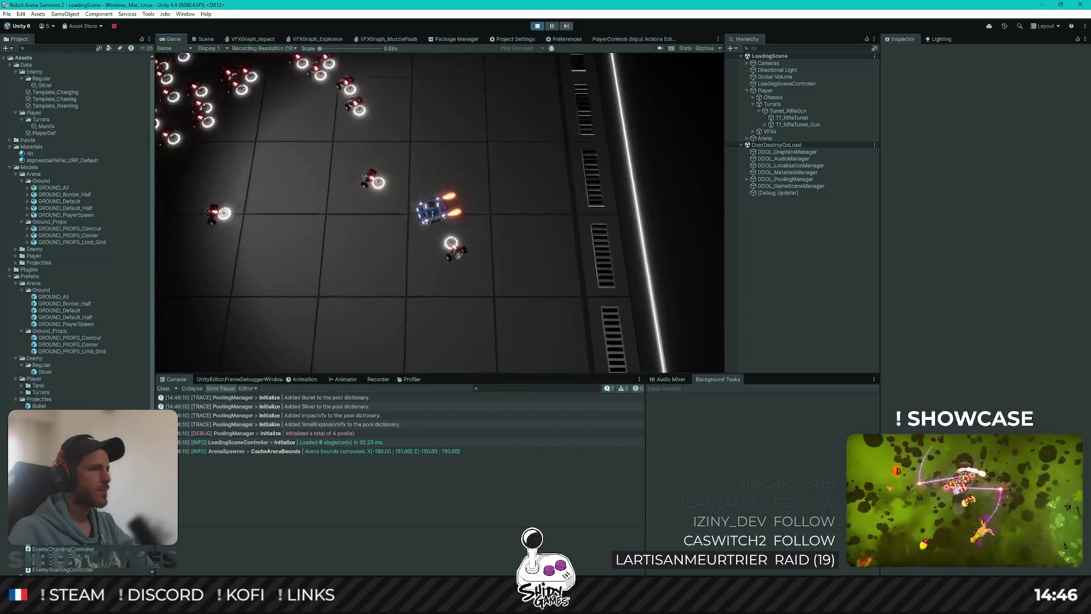
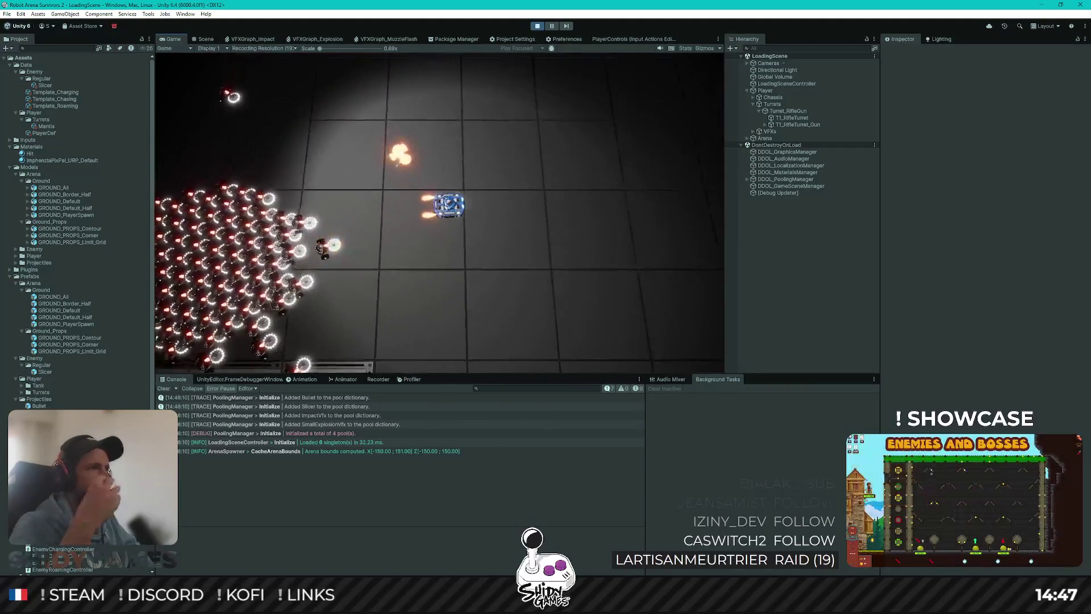
Stop Unity's play test and switch to Blender to view the Slicer model.
left_click(536, 26)
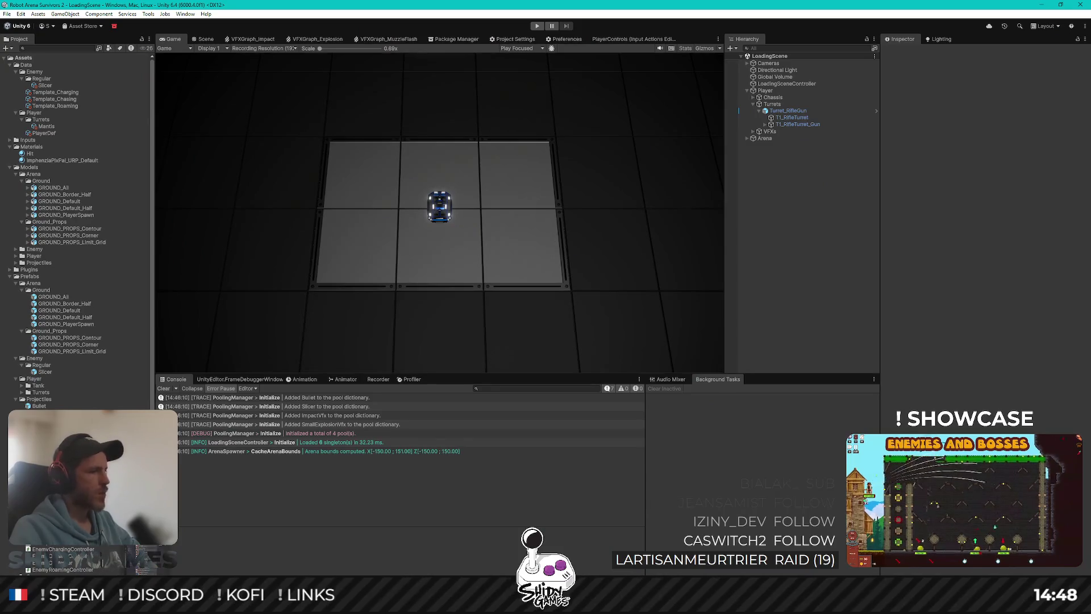
key("alt+Tab")
left_click_drag(702, 257, 690, 323)
Enter Edit Mode on the Slicer body and dissolve the left window's inner face.
key("Tab")
left_click_drag(724, 364, 609, 313)
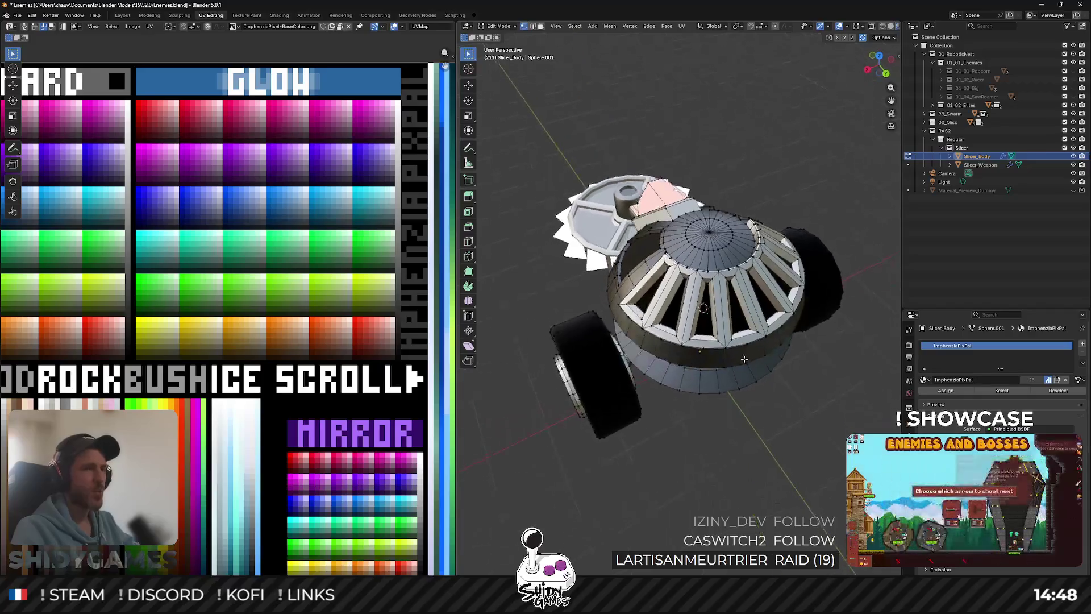
scroll(610, 313, "up", 3)
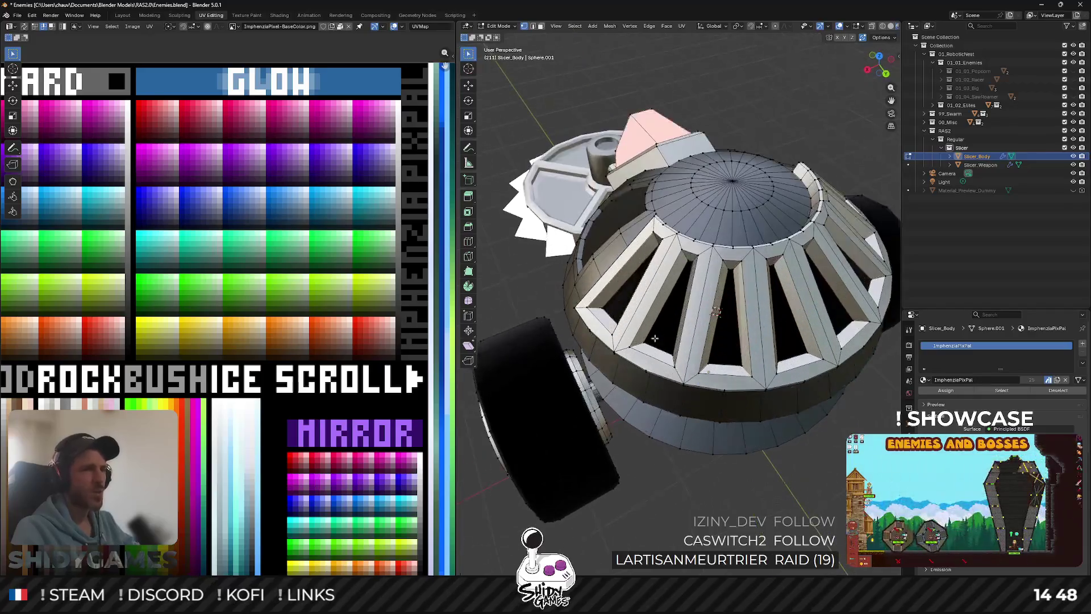
left_click(603, 304)
key("x")
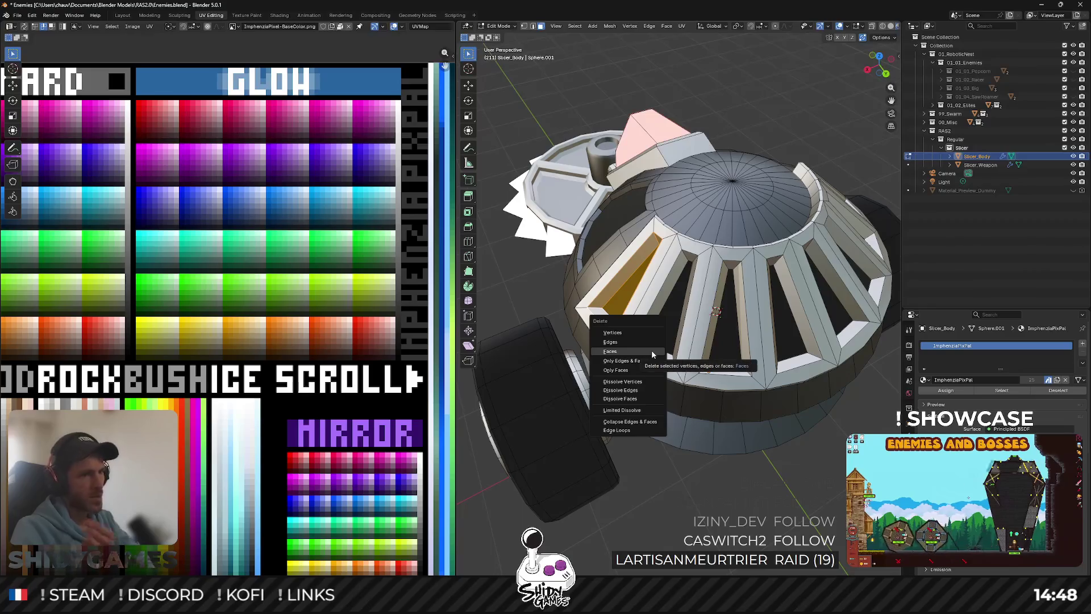
left_click(651, 351)
left_click_drag(651, 351, 625, 344)
key("ctrl+z")
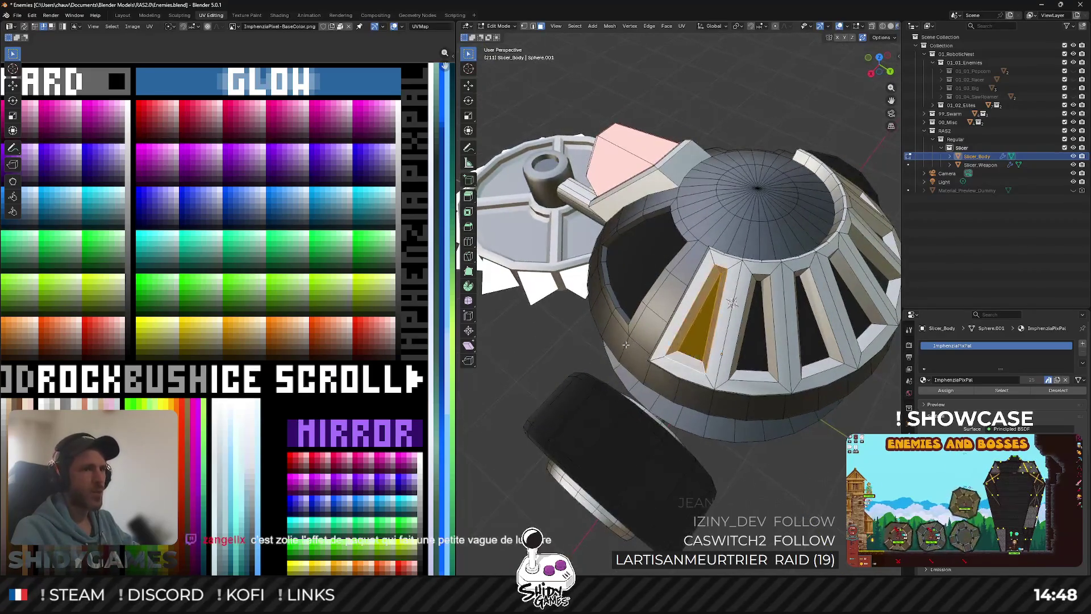
key("x")
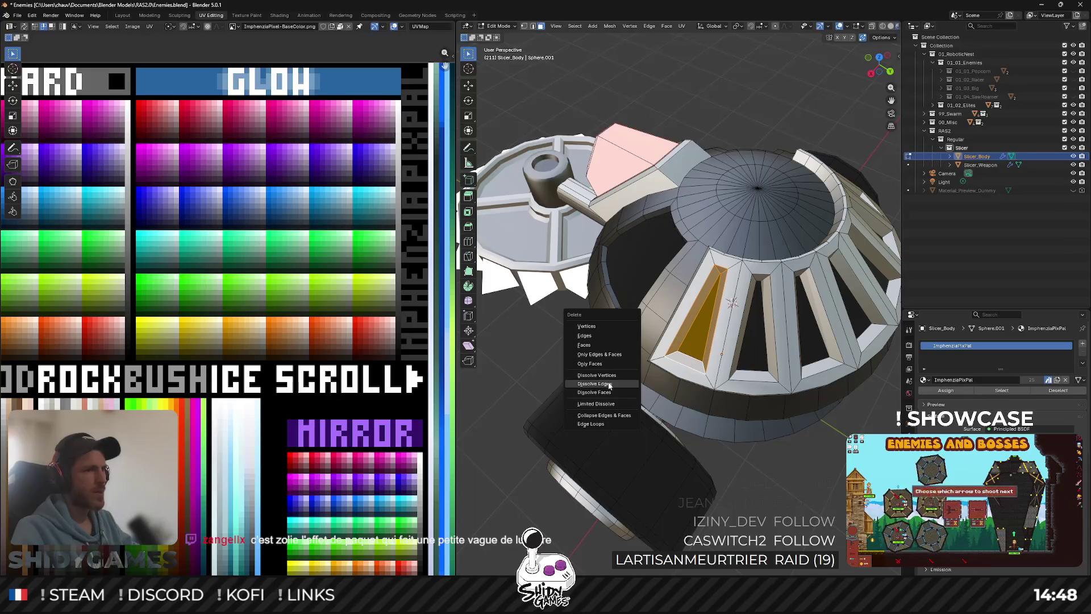
left_click(606, 392)
scroll(697, 359, "down", 3)
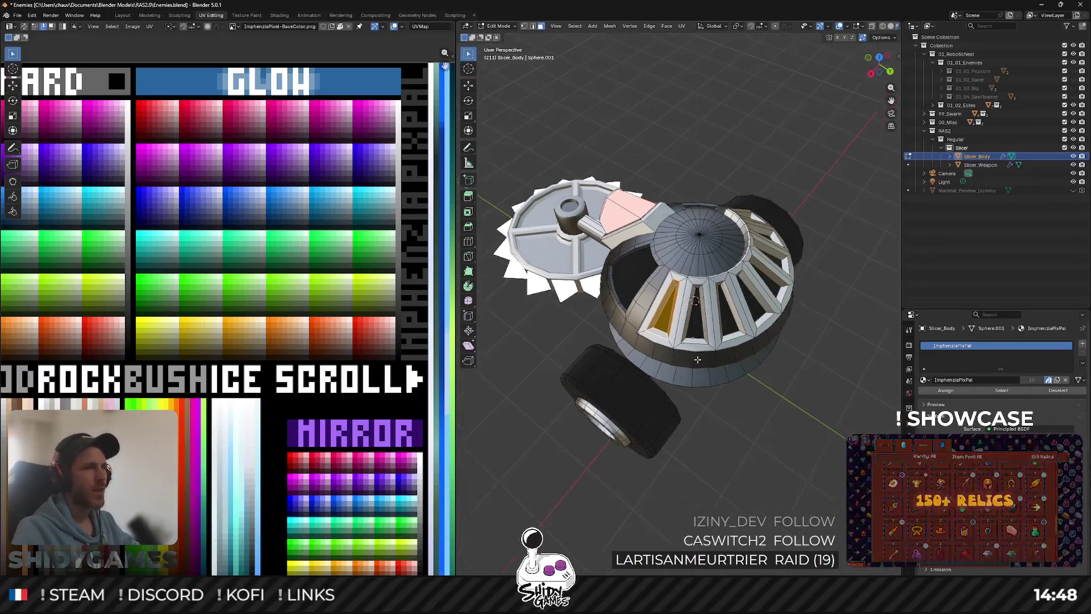
scroll(697, 359, "up", 4)
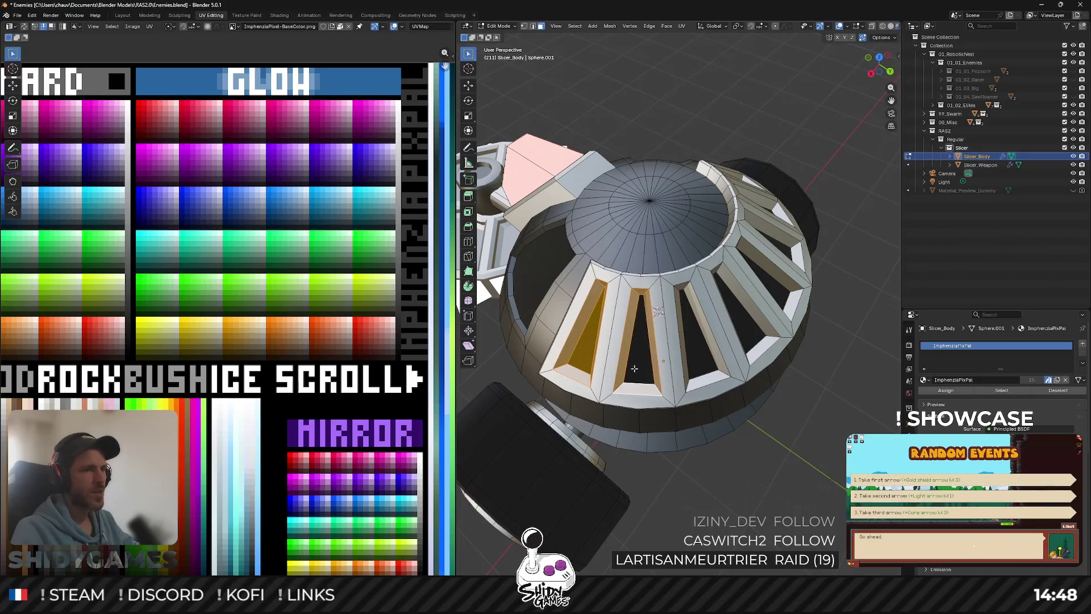
Fill the second and middle dome window openings with faces.
key("f")
left_click_drag(720, 374, 651, 346)
left_click(651, 346, "alt+shift")
key("f")
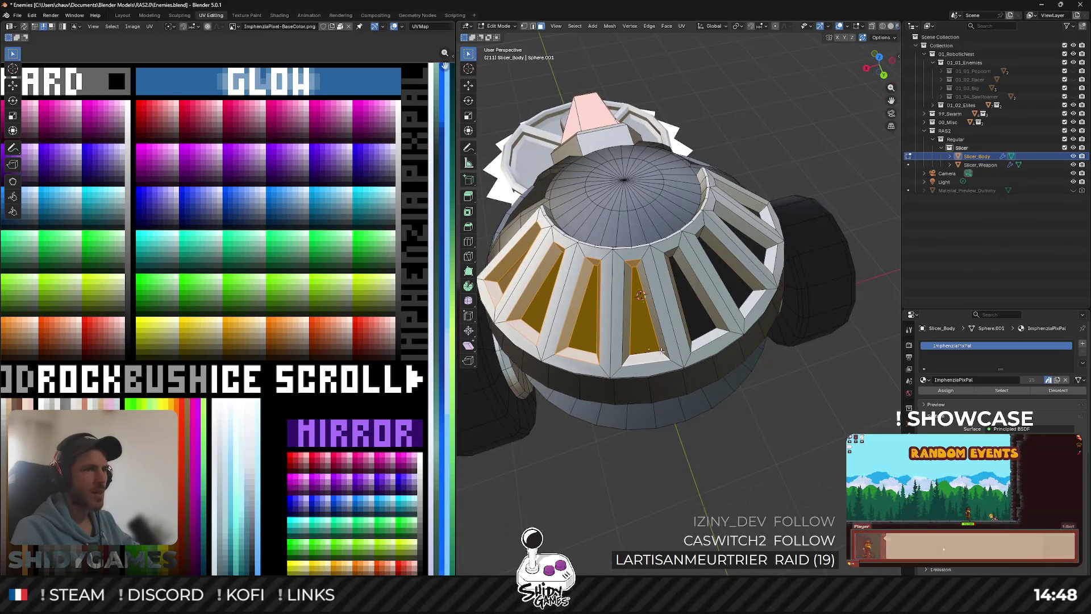
key("ctrl+z")
key("f")
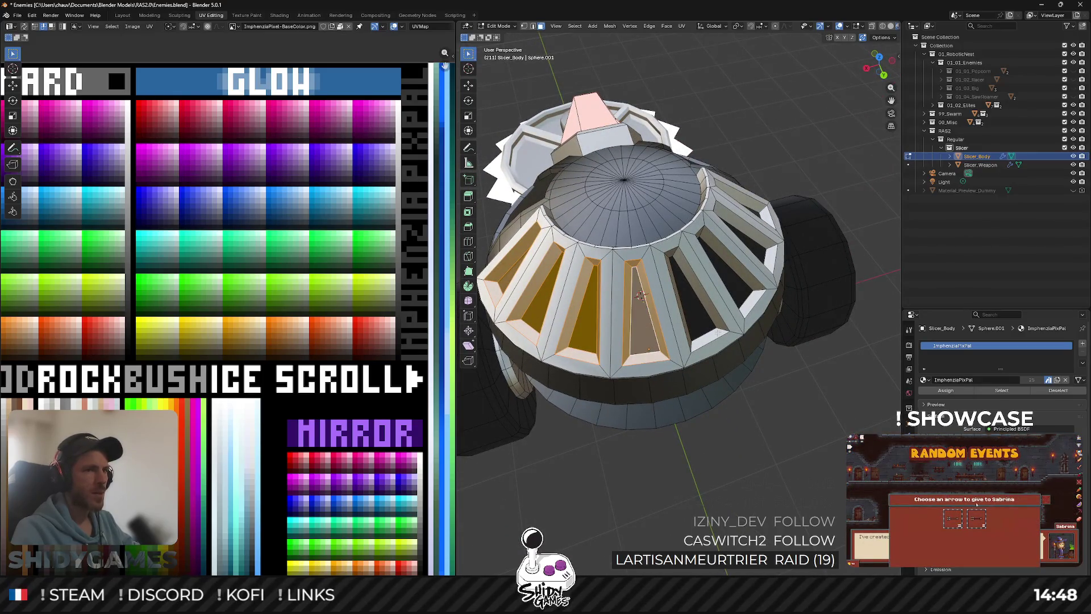
key("ctrl+z")
left_click_drag(719, 326, 668, 326)
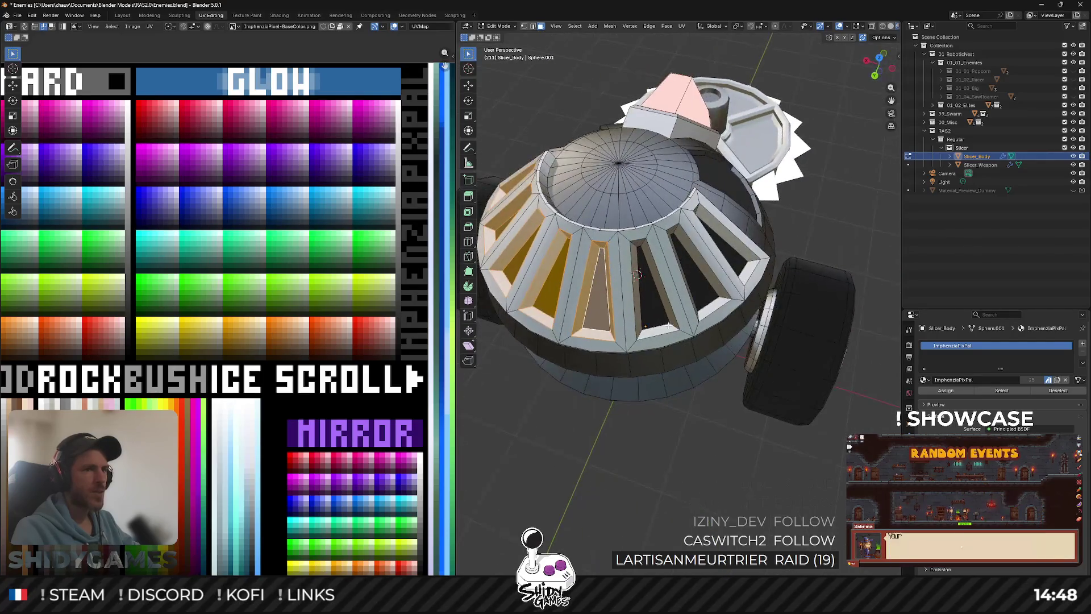
Fill the remaining right-side dome window openings and dissolve the selected faces into one.
key("f")
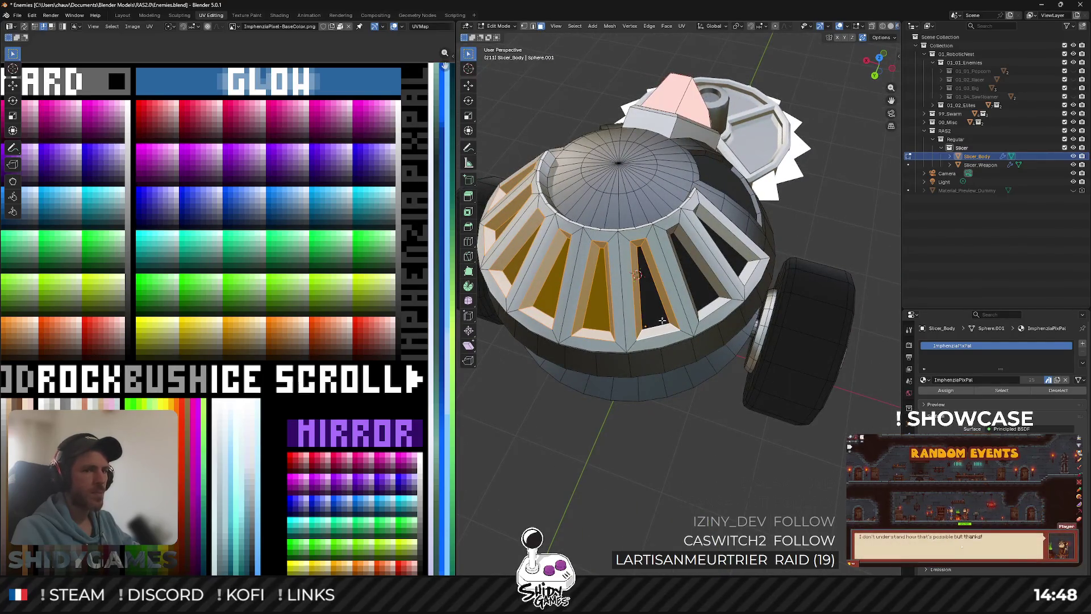
left_click(721, 296, "alt")
key("f")
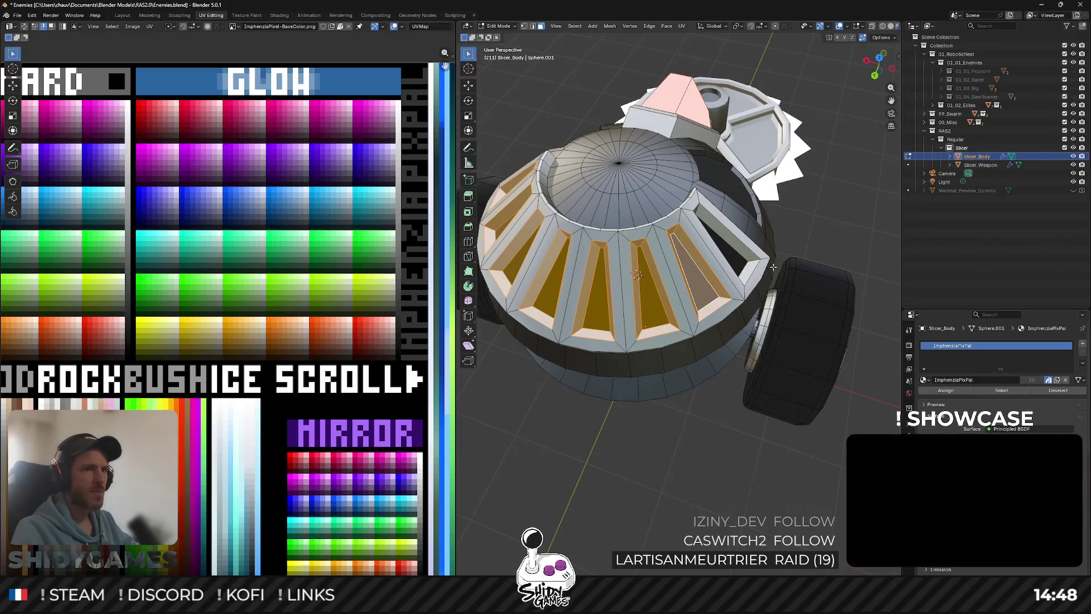
left_click(753, 259, "alt")
key("f")
key("x")
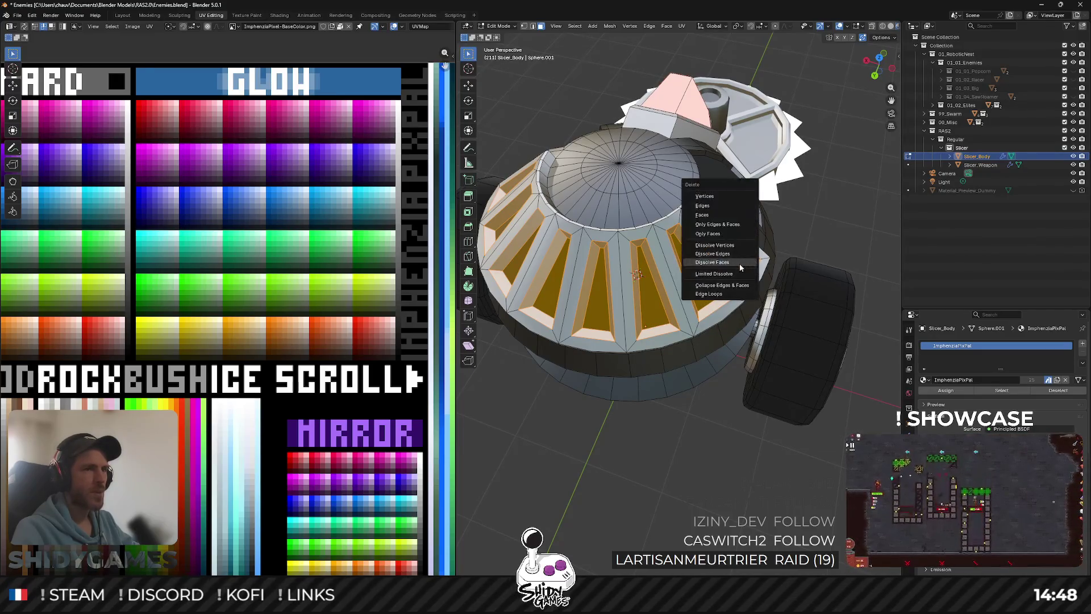
left_click(712, 262)
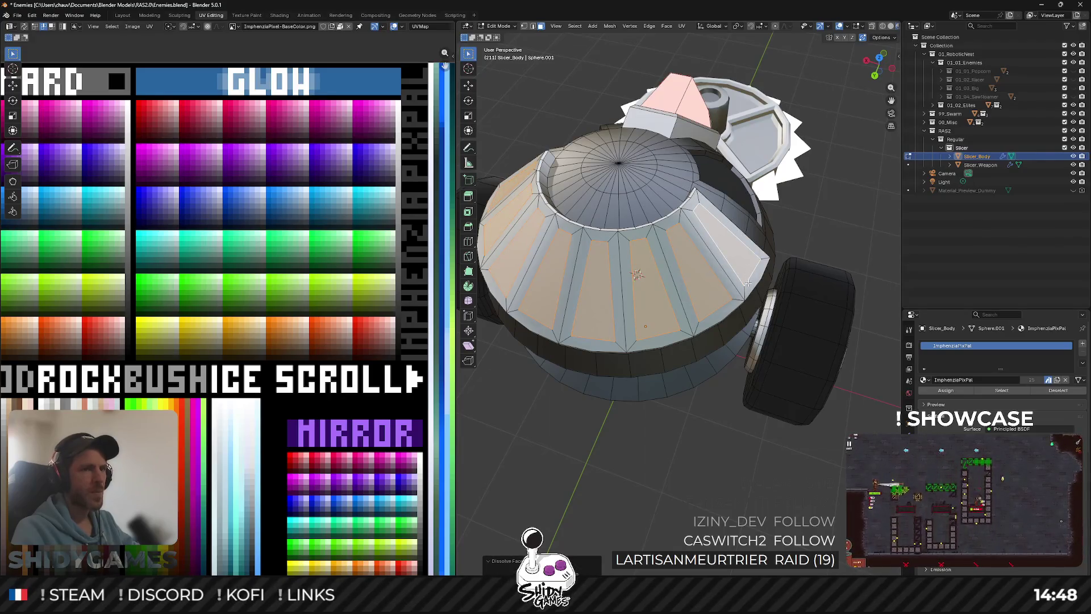
Inset a border into a dome face, dissolve the inset into one panel, and select the narrow strip.
left_click_drag(748, 283, 712, 291)
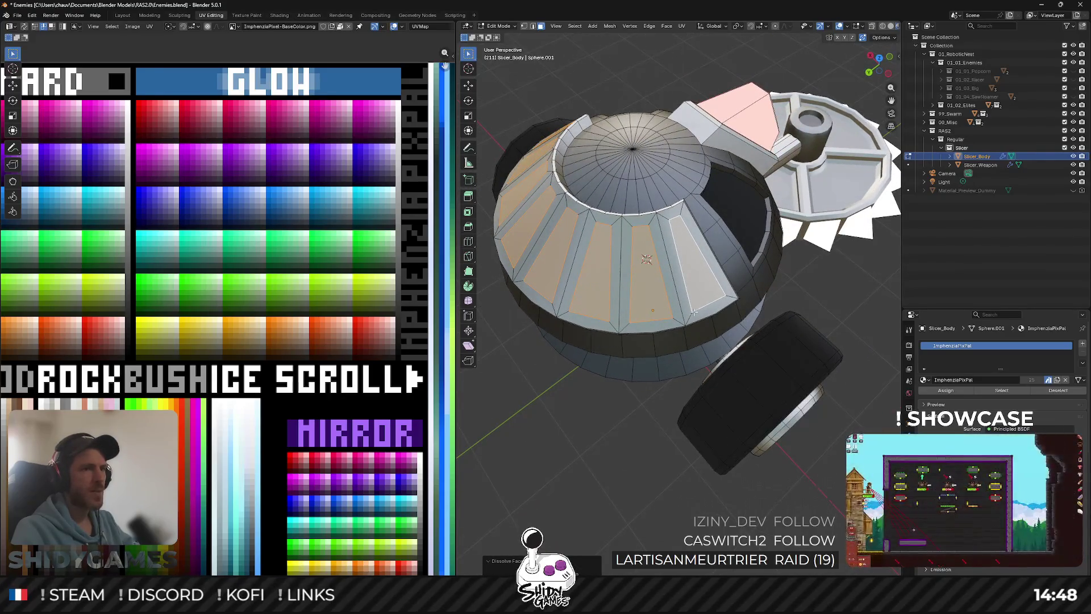
left_click(701, 292)
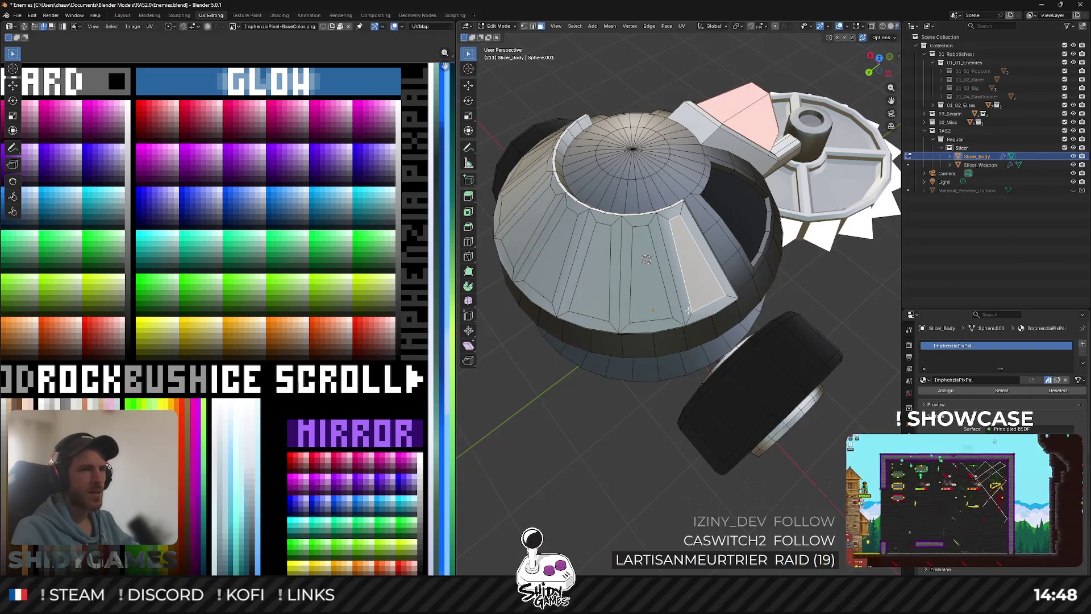
right_click(689, 313)
left_click(689, 313)
left_click_drag(736, 289, 716, 291)
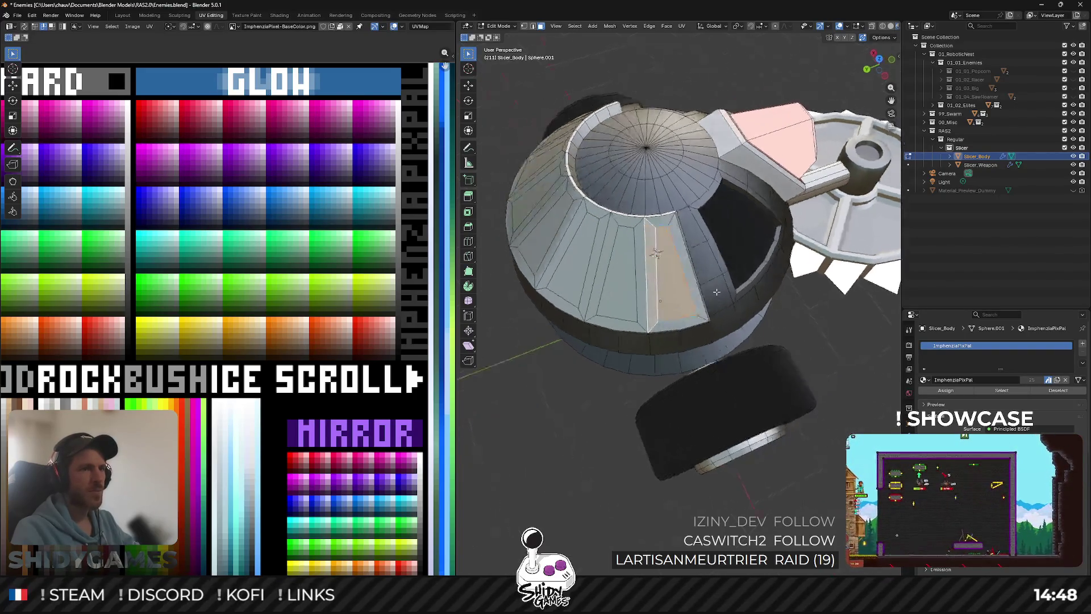
scroll(702, 317, "up", 2)
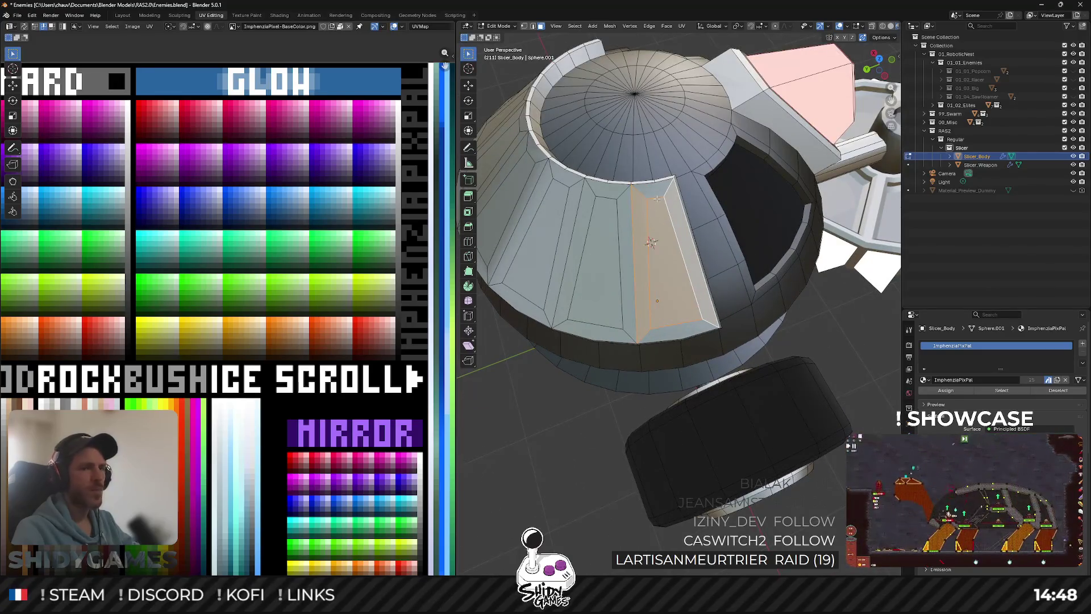
key("i")
left_click(673, 331)
key("x")
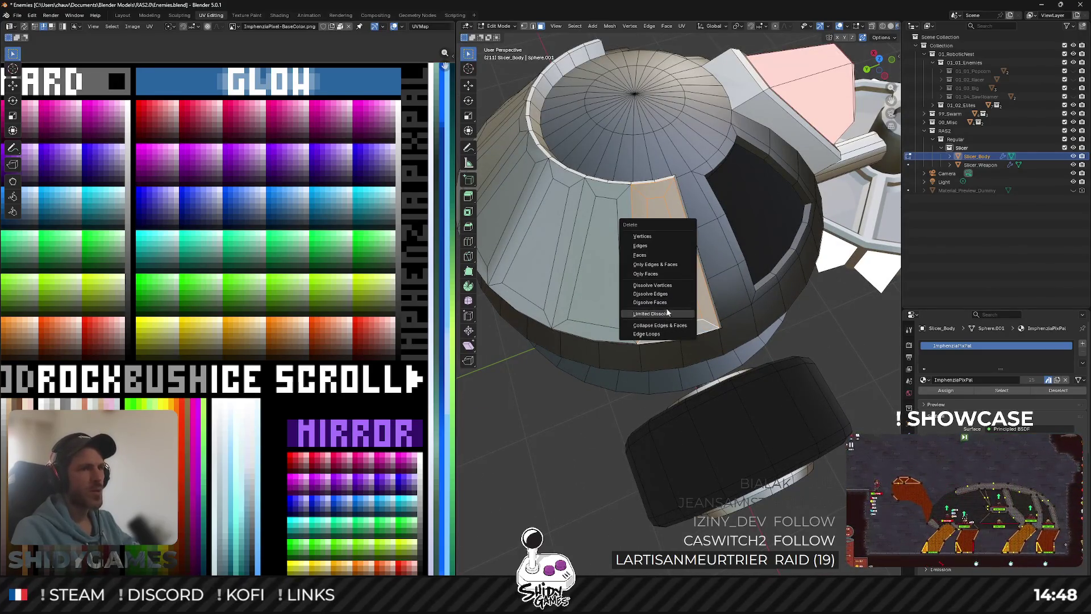
left_click(668, 302)
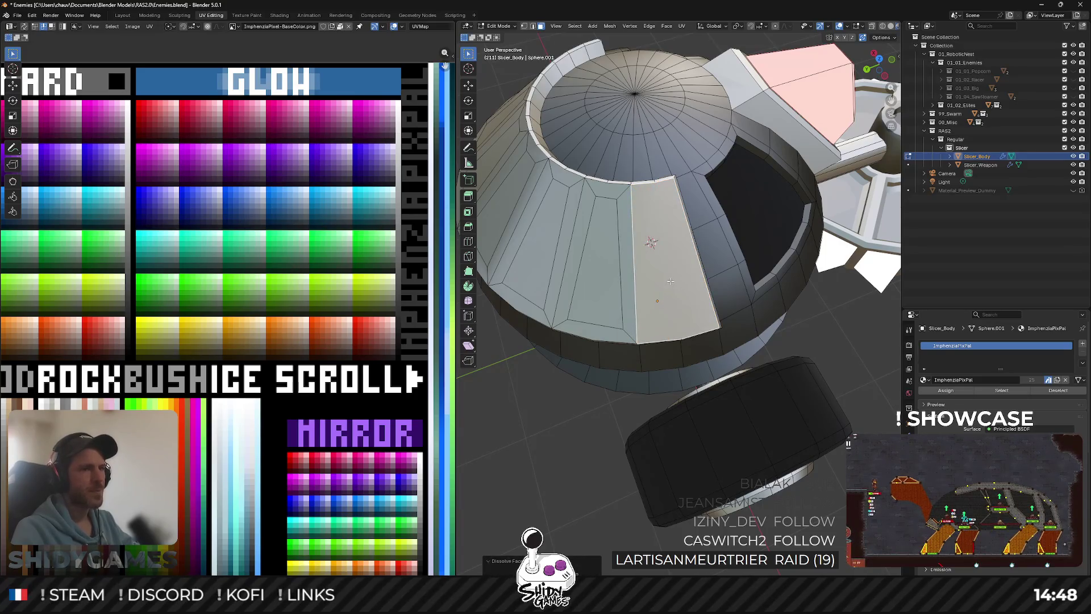
left_click_drag(670, 281, 654, 221)
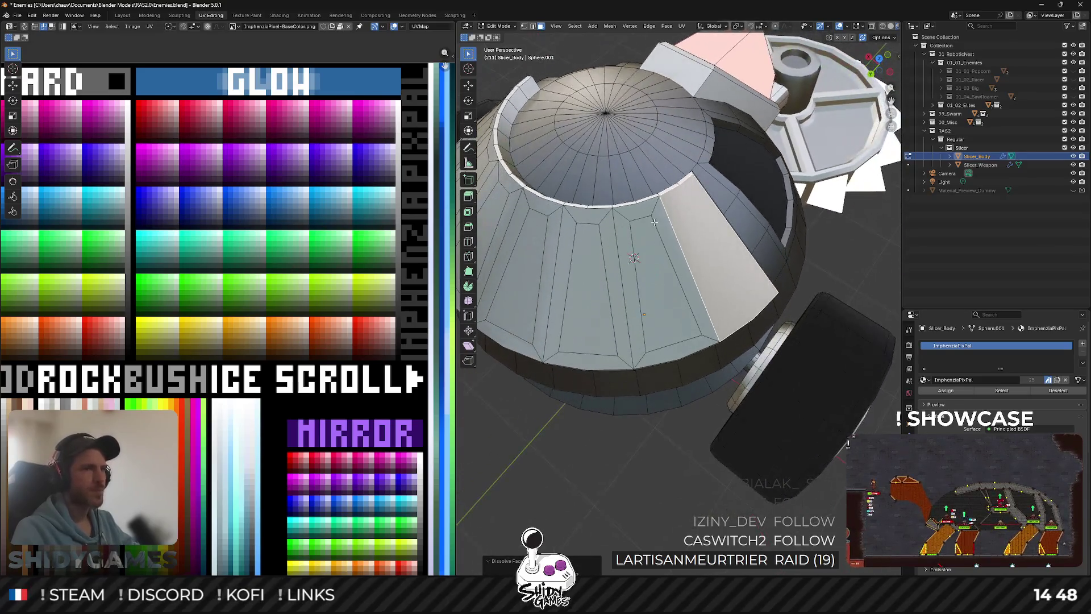
left_click(626, 216)
mouse_move(640, 218)
left_mouse_down()
mouse_move(628, 247)
mouse_move(612, 167)
mouse_move(498, 215)
mouse_move(651, 148)
left_mouse_up()
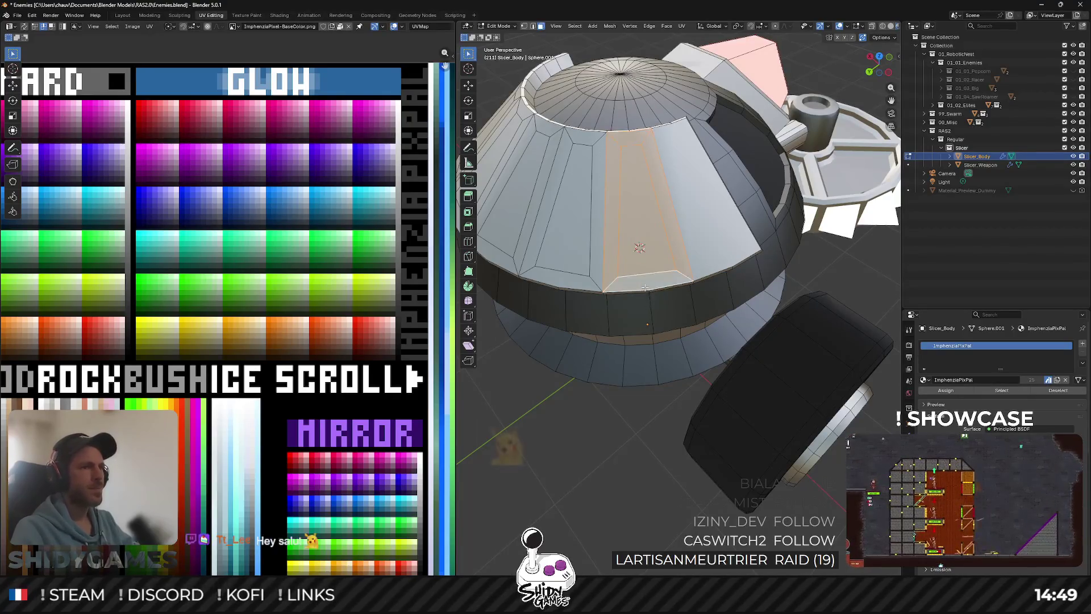
Dissolve the front face strip, then circle-select another dome strip and dissolve it.
key("x")
left_click(648, 297)
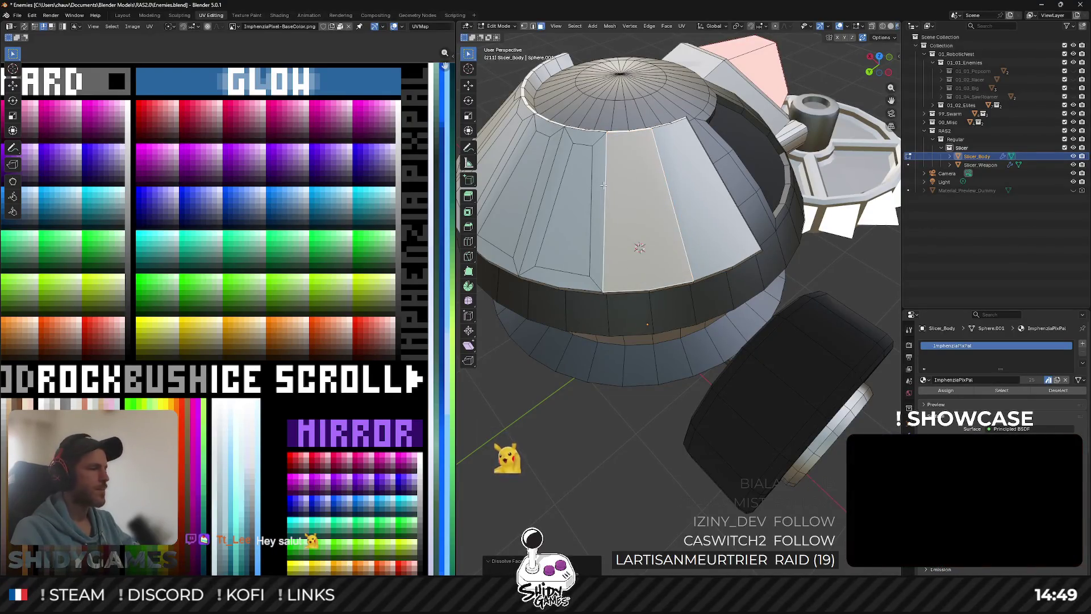
left_click_drag(604, 185, 540, 142)
left_click(469, 68)
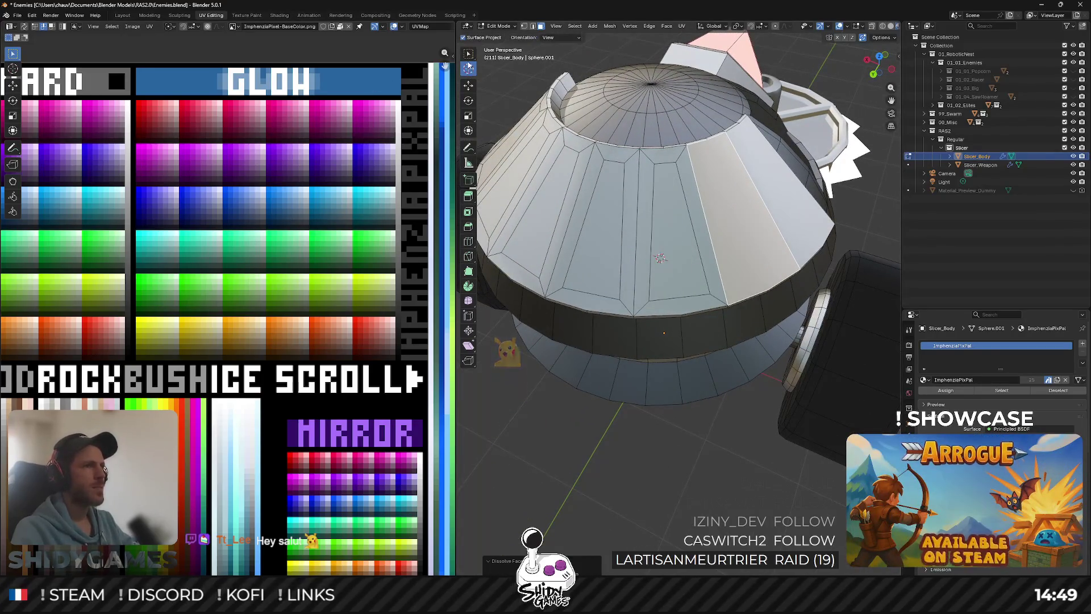
left_click_drag(469, 54, 511, 85)
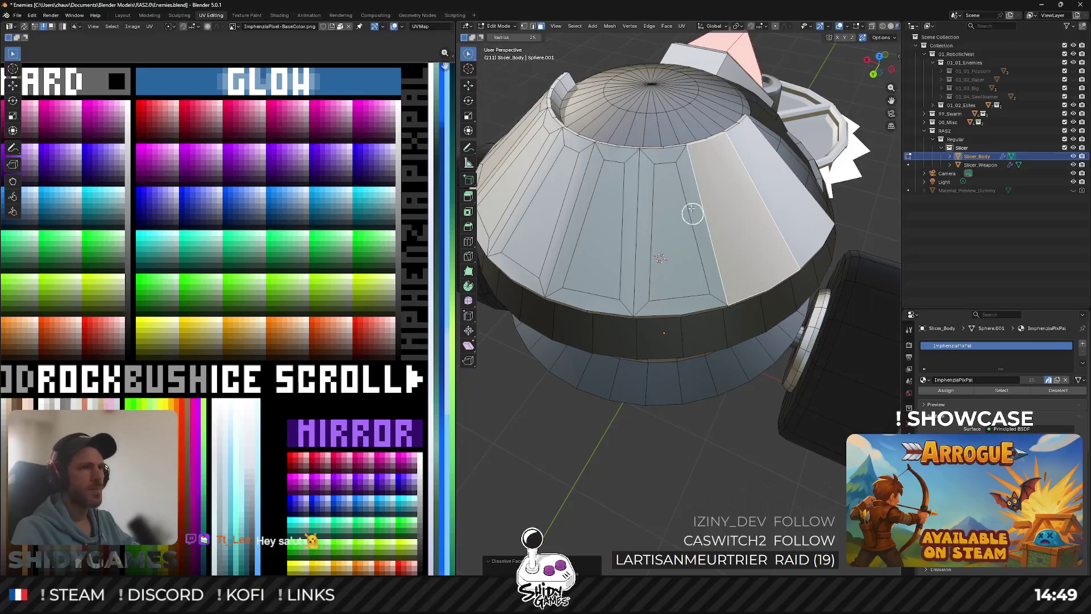
left_click_drag(671, 162, 661, 186)
key("x")
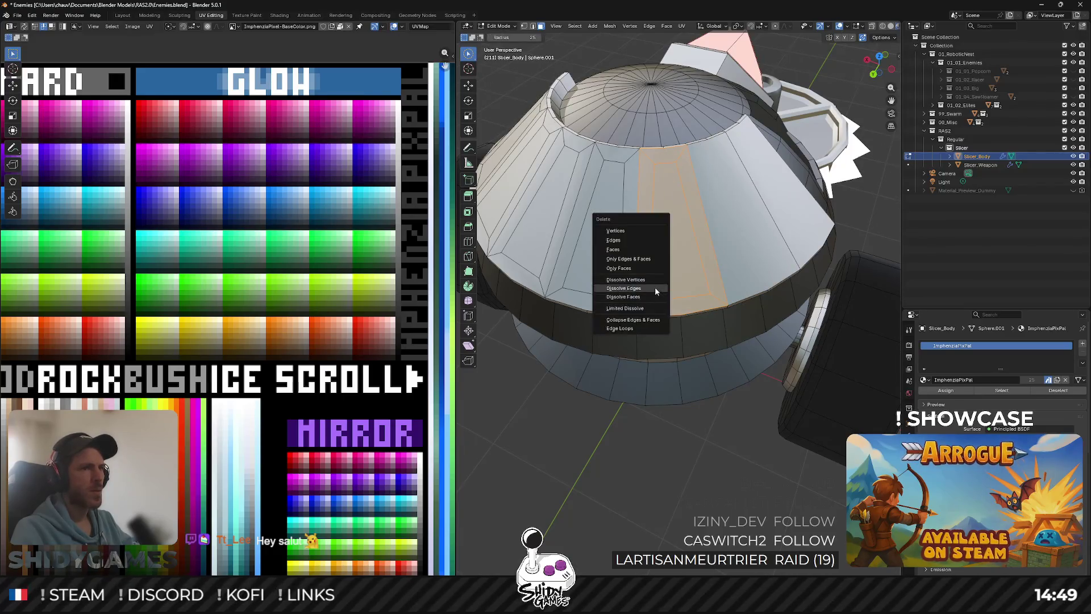
left_click(653, 296)
Dissolve the left and vertical dome face strips into single faces.
left_click(613, 171)
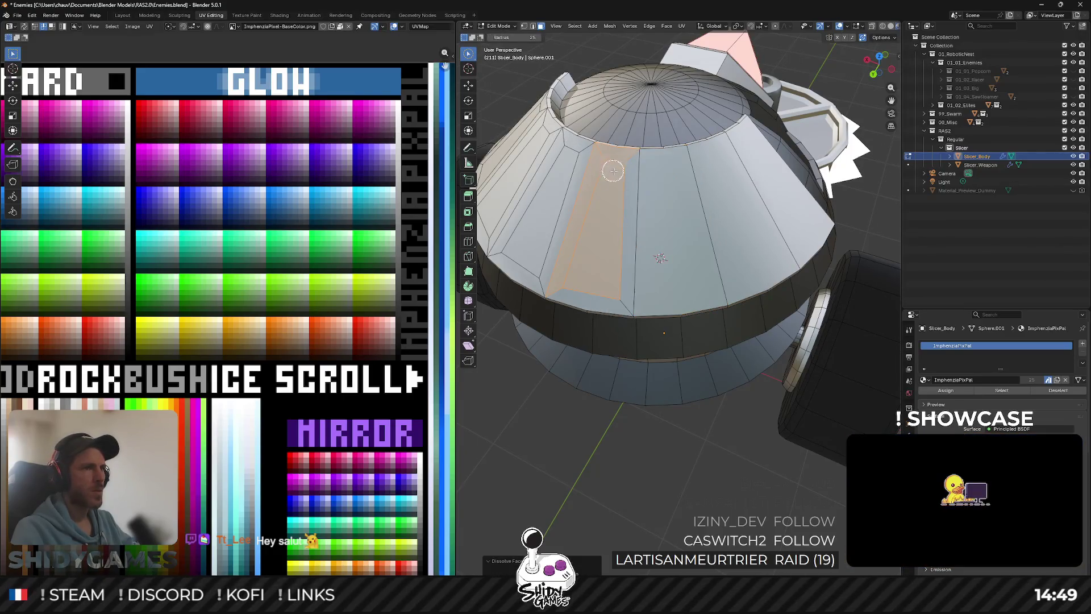
key("x")
left_click(601, 288)
mouse_move(590, 287)
left_mouse_down()
mouse_move(646, 258)
mouse_move(688, 276)
mouse_move(691, 186)
left_mouse_up()
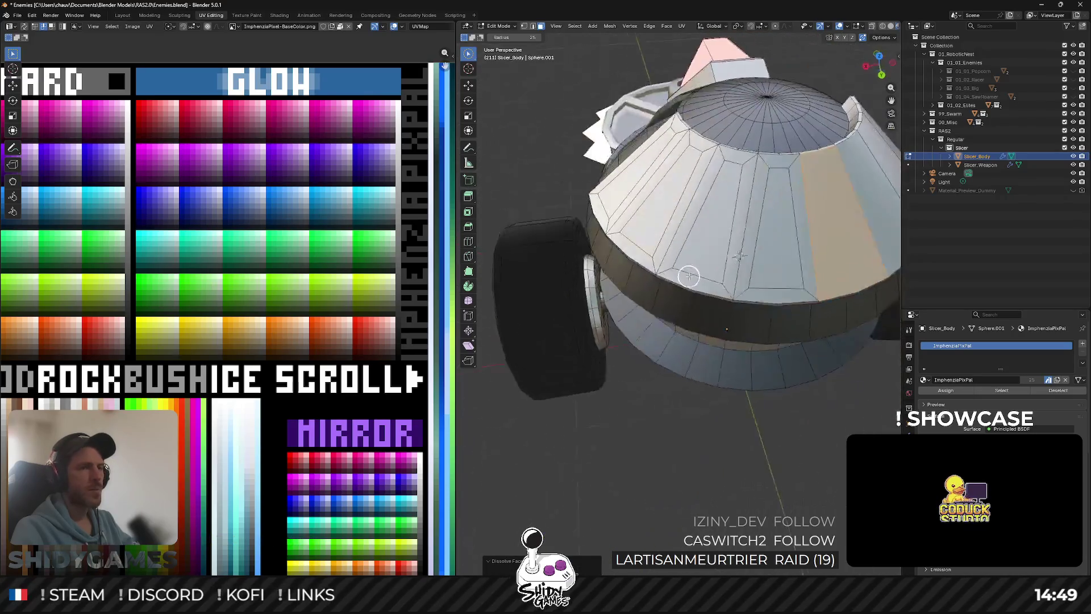
left_click(690, 186)
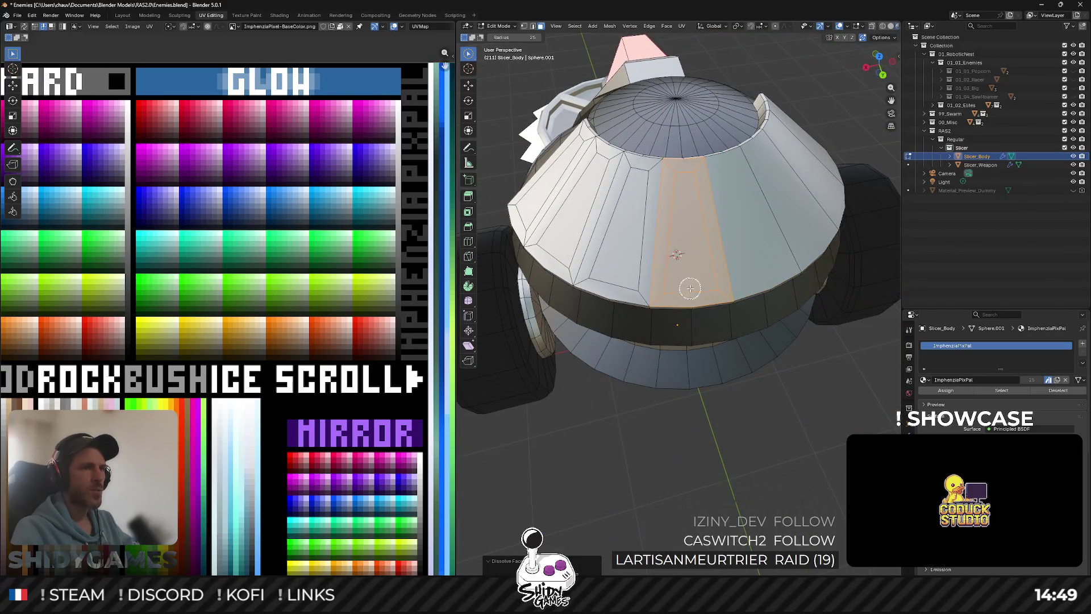
key("x")
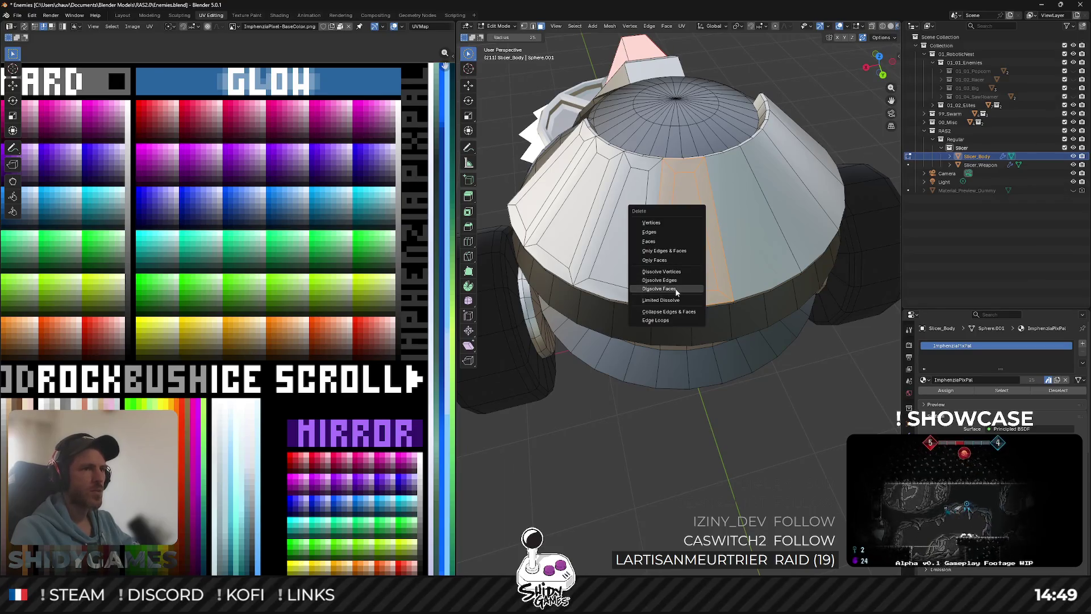
left_click(659, 288)
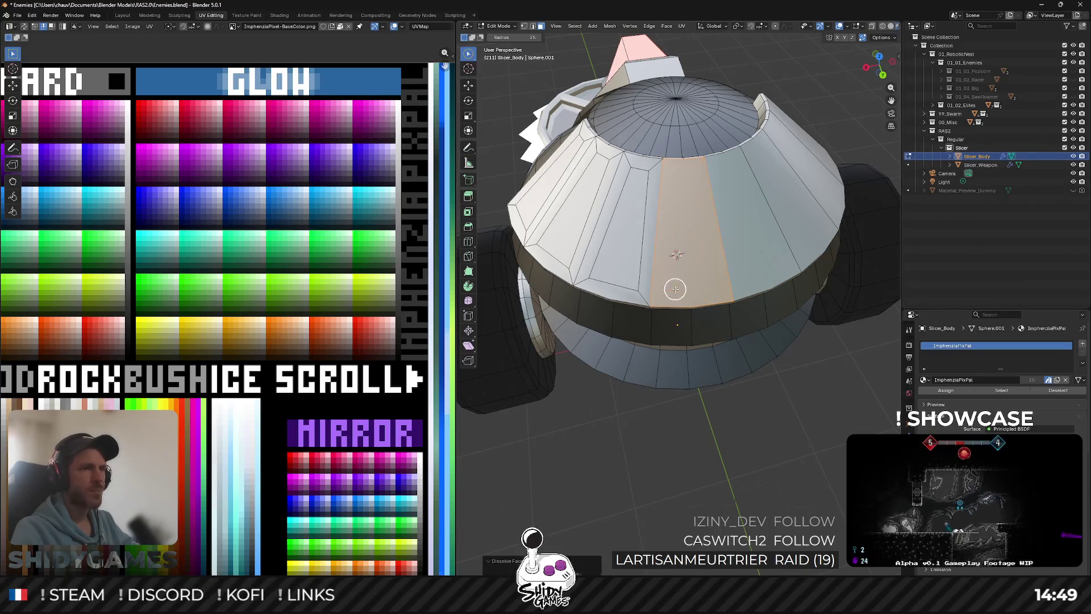
mouse_move(677, 292)
left_mouse_down()
mouse_move(666, 258)
mouse_move(651, 264)
mouse_move(655, 234)
left_mouse_up()
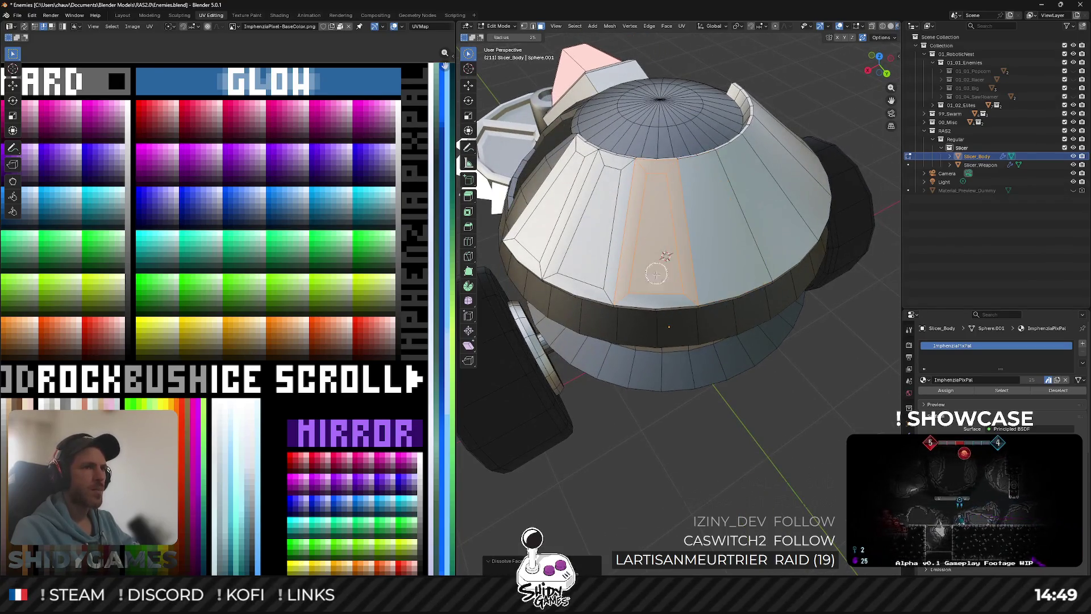
Dissolve the inset window panel's faces into one face.
key("x")
key("Escape")
key("x")
left_click(654, 284)
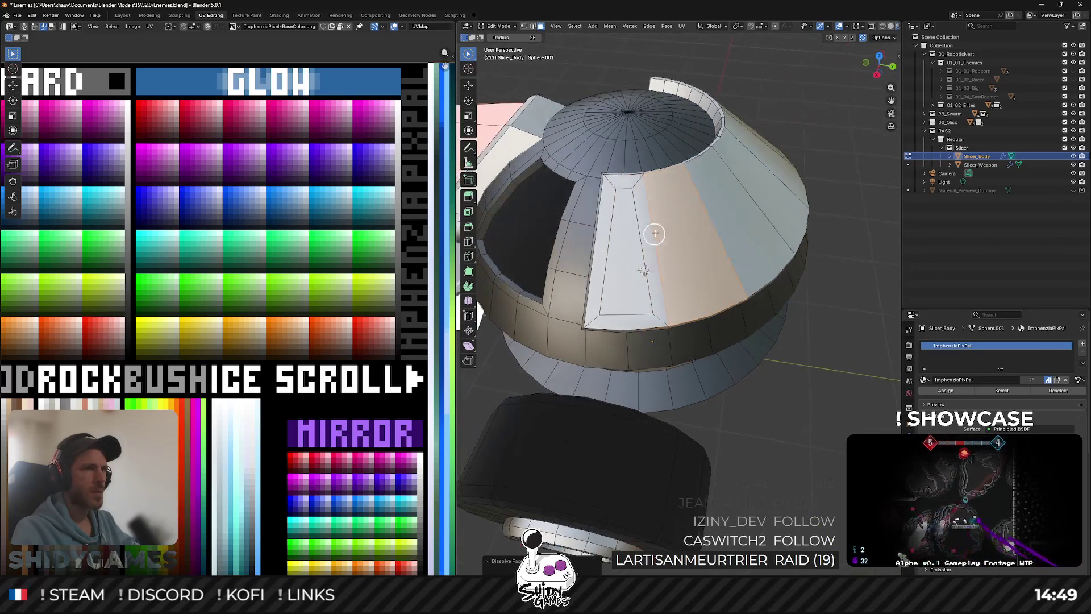
left_click(620, 193)
key("x")
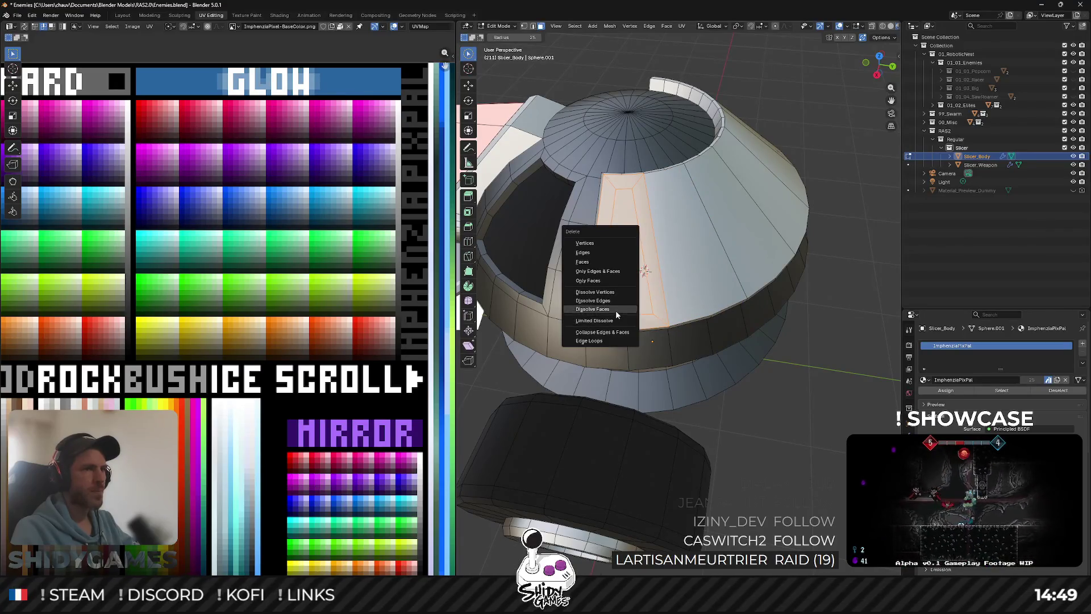
left_click(615, 311)
Return to Object Mode, save the Enemies file, and select the Slicer_Weapon object.
key("Tab")
scroll(616, 310, "down", 3)
mouse_move(616, 310)
left_mouse_down()
mouse_move(707, 224)
mouse_move(594, 415)
mouse_move(659, 364)
mouse_move(643, 424)
mouse_move(694, 348)
left_mouse_up()
key("ctrl+s")
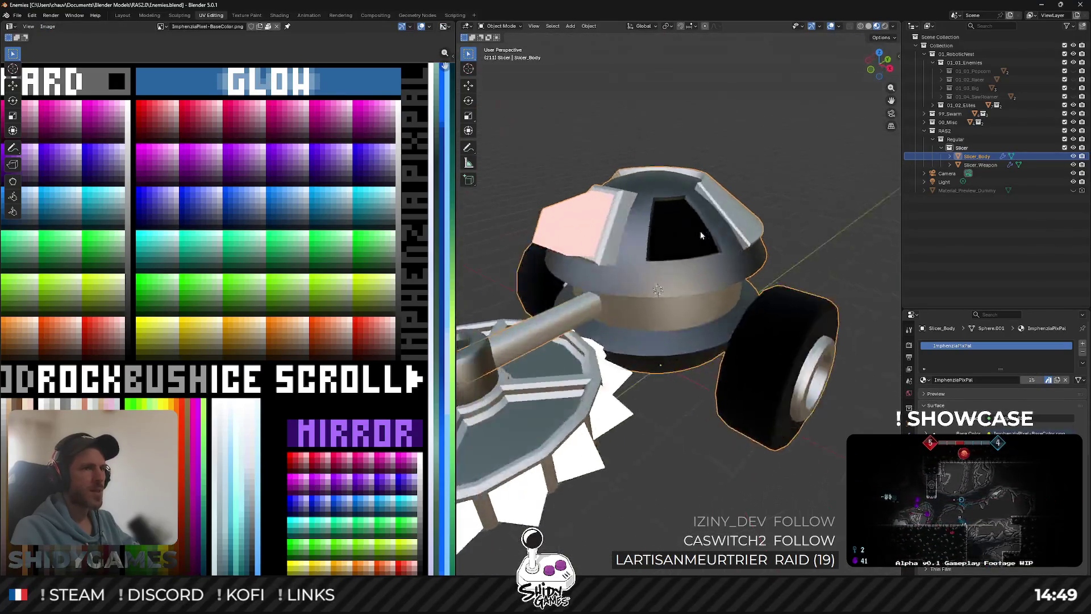
left_click(593, 439)
Enter Edit Mode on the saw weapon and dissolve the disc's extra faces and edges.
key("Tab")
key("c")
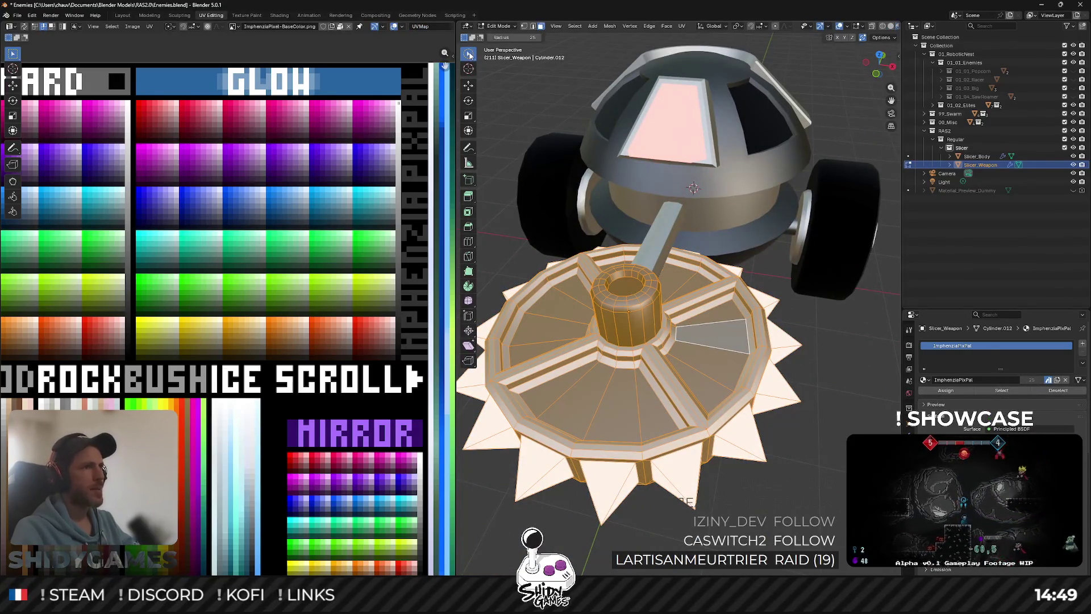
left_click(469, 55)
left_click(498, 72)
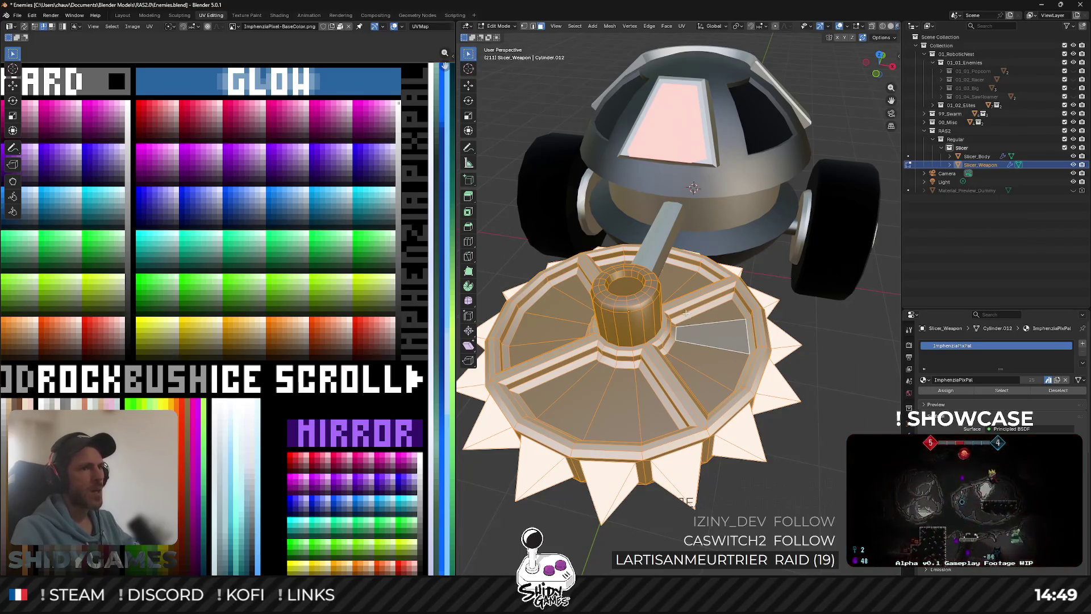
key("alt+a")
key("x")
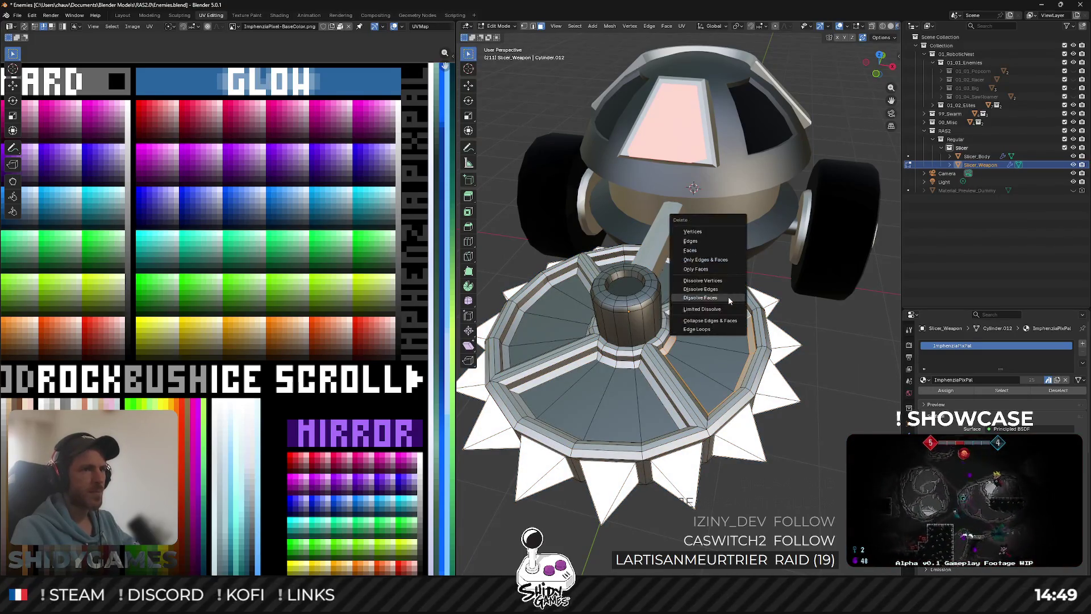
left_click(728, 296)
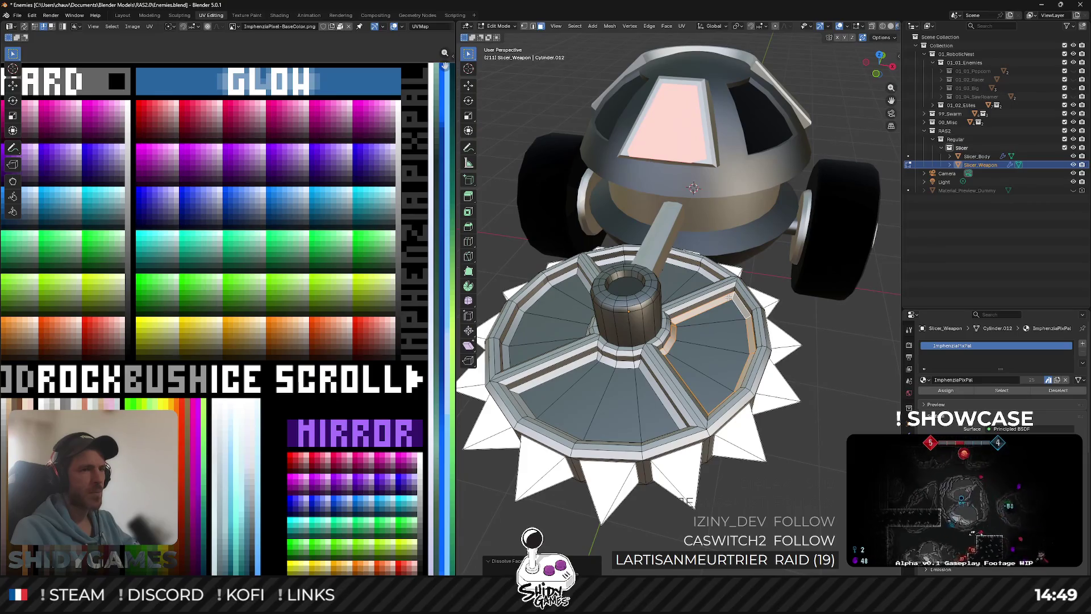
key("x")
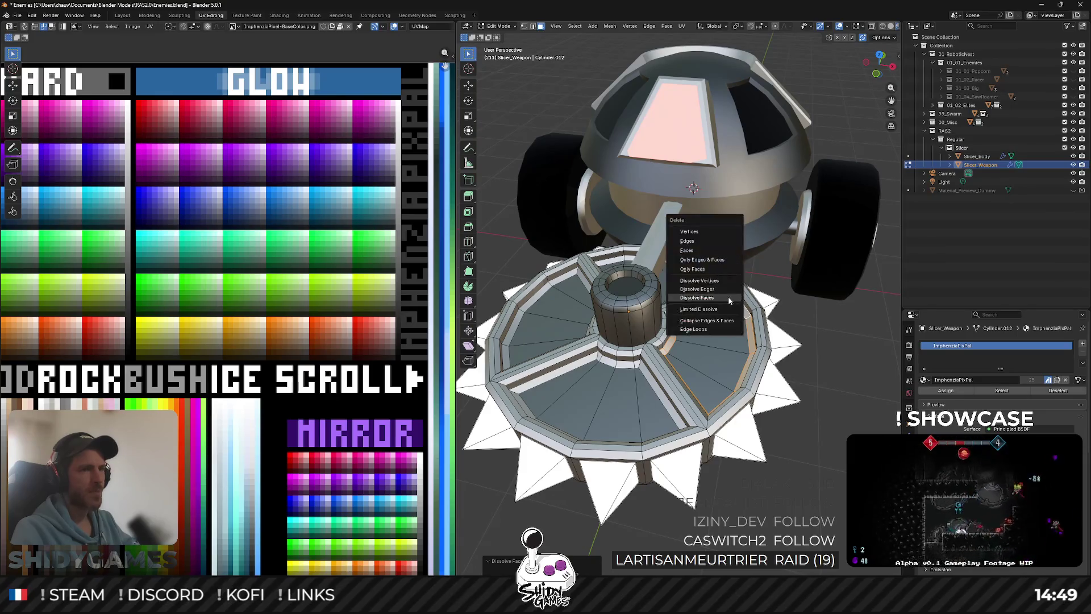
left_click(724, 290)
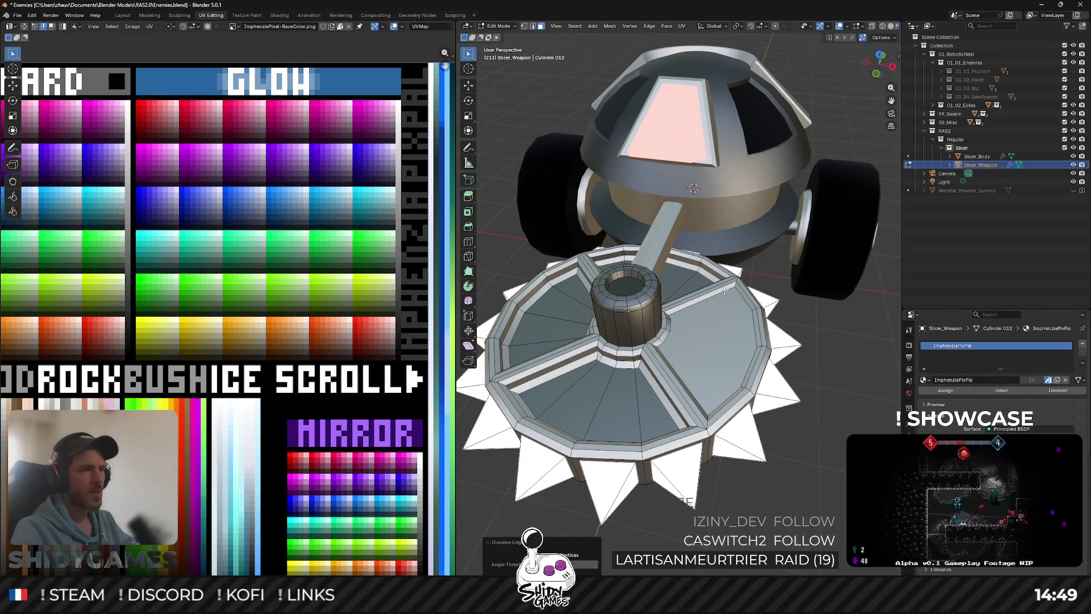
Dissolve the edge loop around the lower-left disc compartment.
left_click(635, 367, "alt")
key("x")
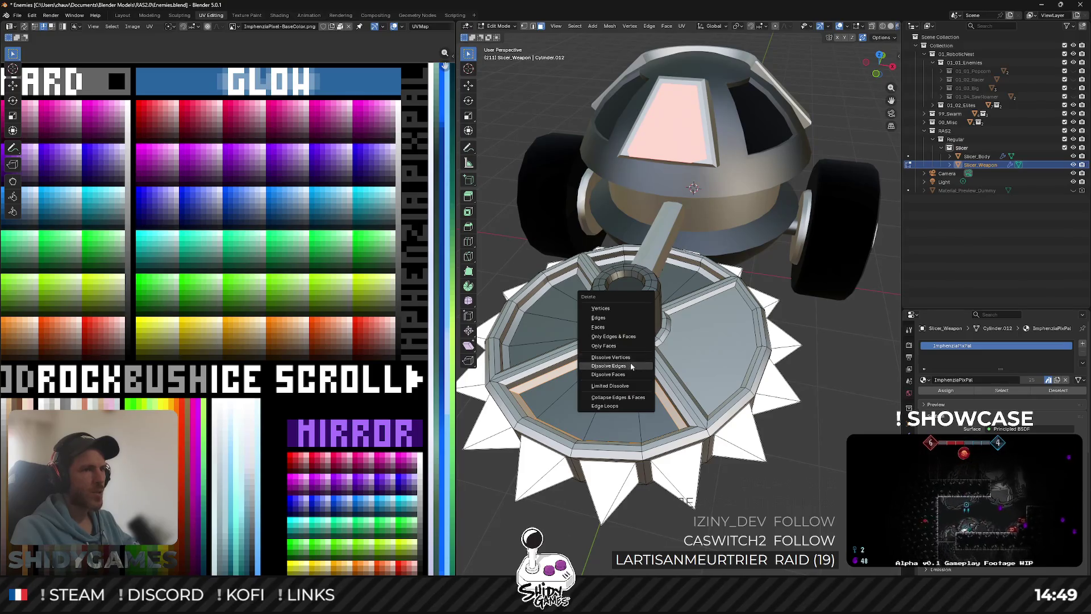
left_click(630, 367)
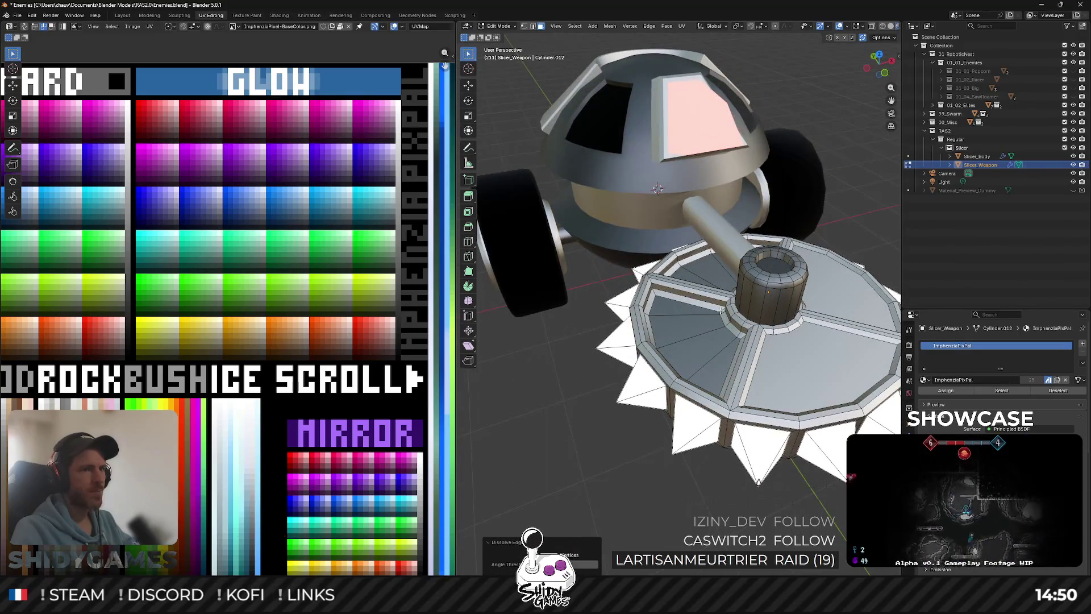
right_click(719, 310)
key("Escape")
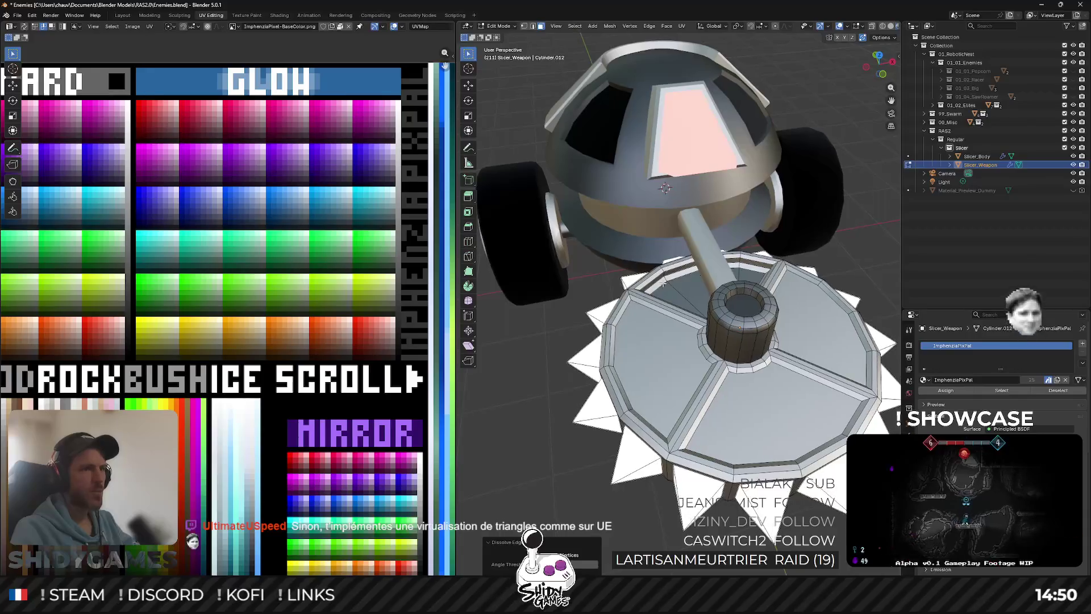
right_click(664, 282)
key("Escape")
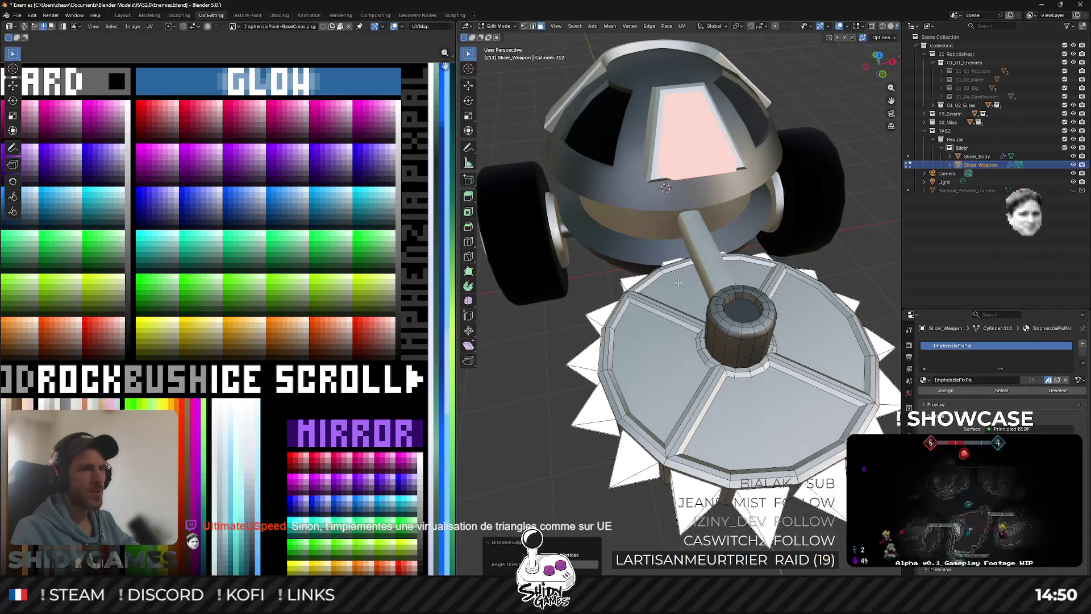
Select the four disc compartments and lower them along Z.
left_click(664, 256)
left_click(653, 335, "shift")
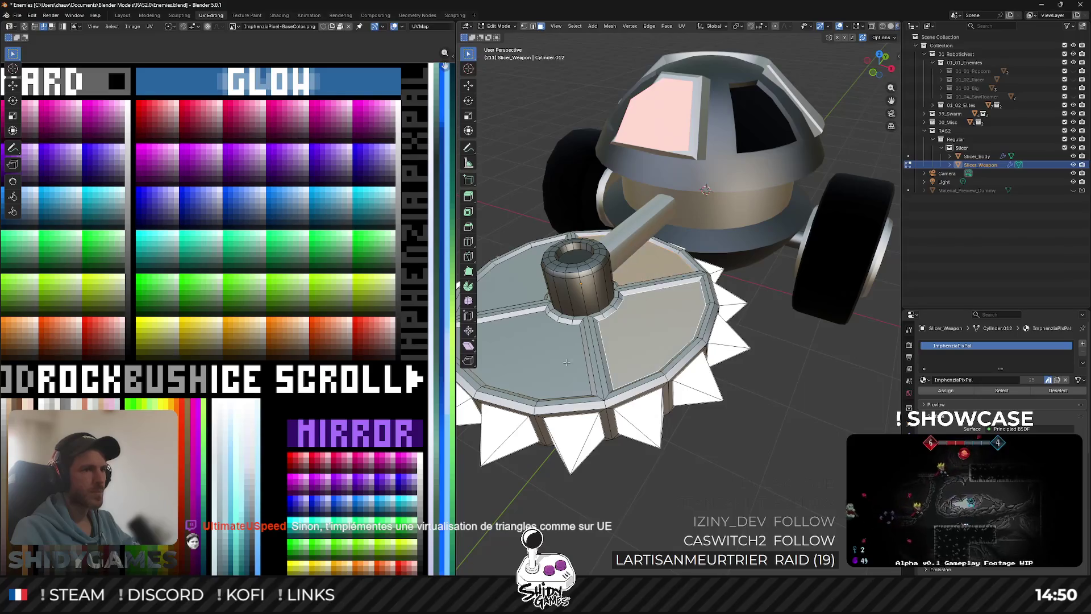
left_click(529, 289, "shift")
left_click(593, 327, "shift")
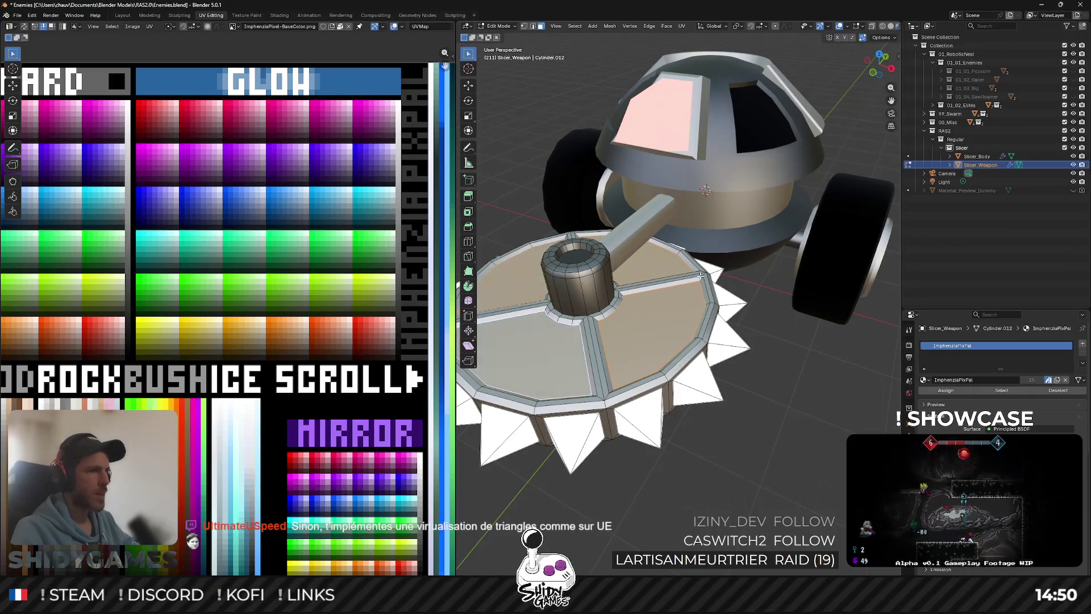
key("g")
key("z")
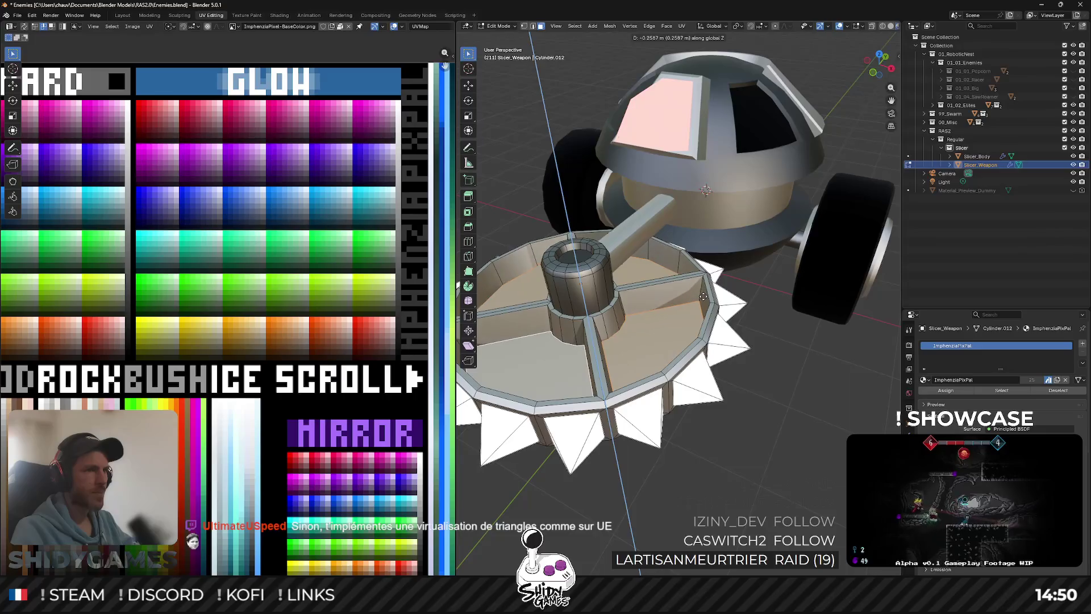
left_click(703, 283)
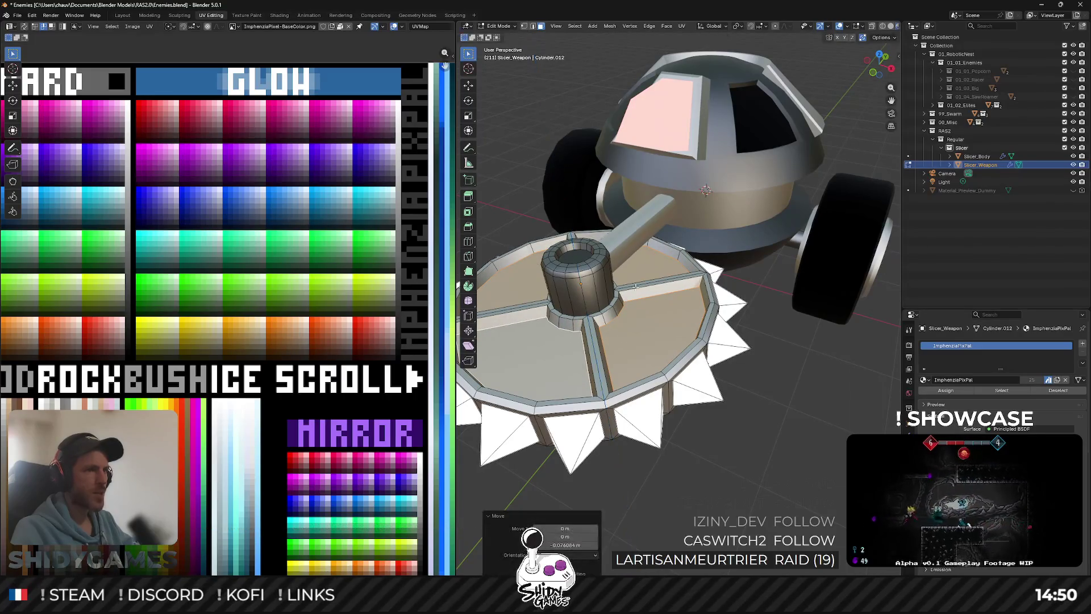
Move the compartments' UVs onto a darker palette swatch.
scroll(179, 411, "down", 5)
scroll(190, 424, "up", 4)
scroll(191, 424, "up", 1)
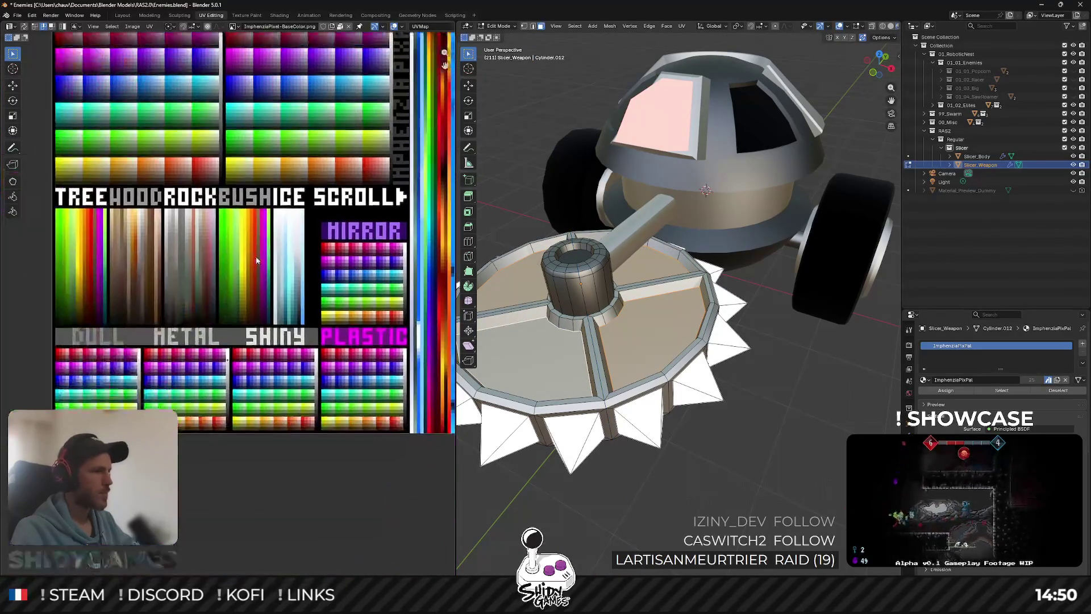
scroll(242, 250, "up", 3)
key("g")
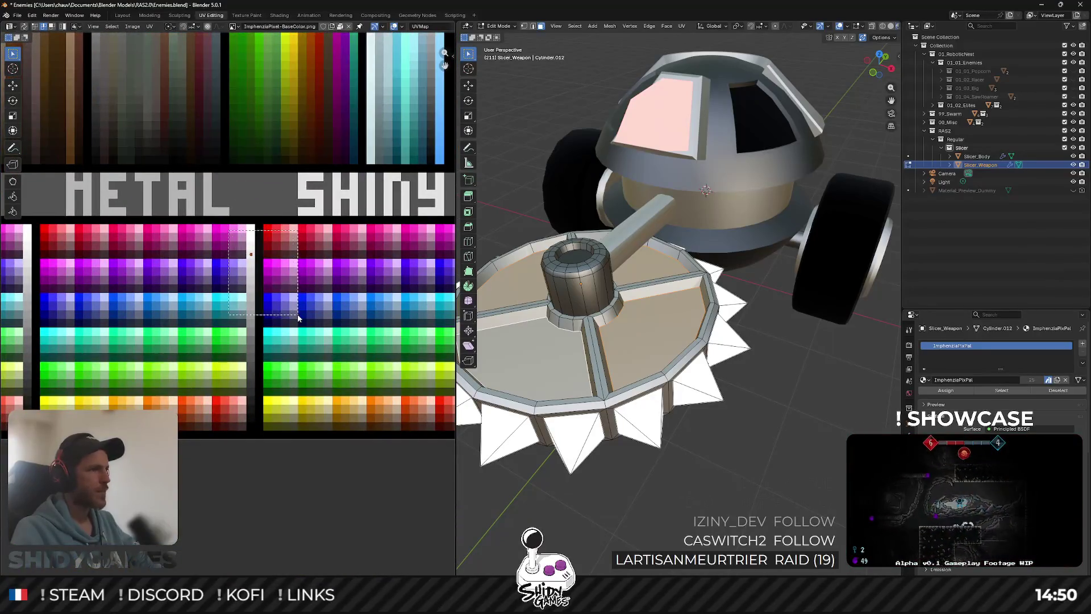
left_click(298, 451)
Return to Object Mode and select the Slicer collection.
key("Tab")
mouse_move(700, 312)
left_mouse_down()
mouse_move(734, 333)
mouse_move(636, 290)
mouse_move(654, 247)
mouse_move(691, 314)
mouse_move(739, 346)
mouse_move(692, 288)
mouse_move(759, 317)
mouse_move(700, 310)
mouse_move(867, 316)
mouse_move(755, 363)
mouse_move(627, 294)
mouse_move(755, 329)
mouse_move(784, 318)
left_mouse_up()
left_click(778, 370)
left_click(973, 149)
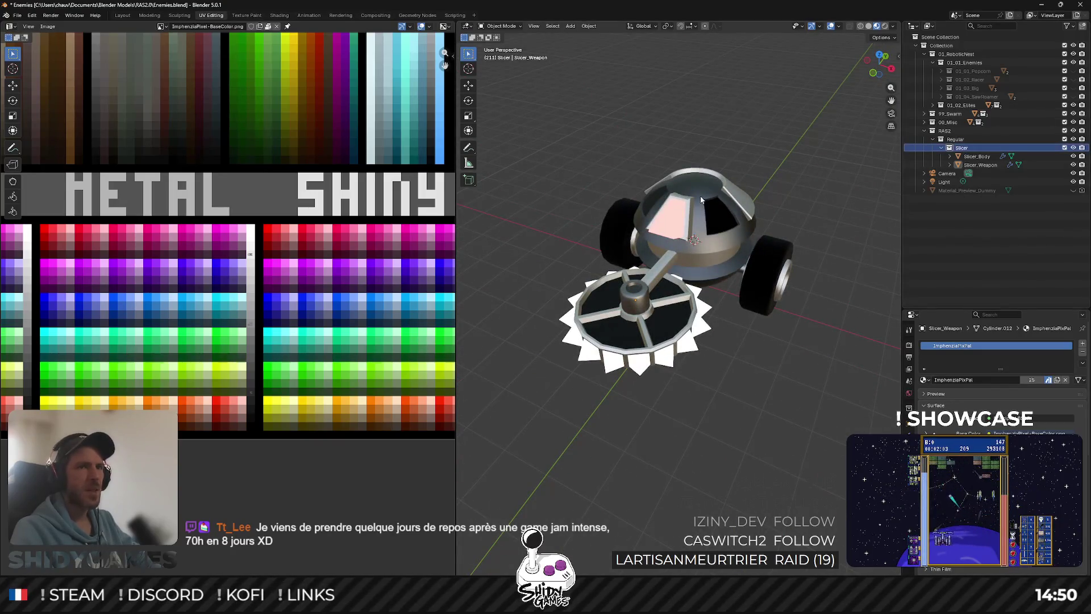
Export the Slicer collection as Slicer.fbx into Assets/Models/Enemy/Regular, then start Unity's play mode.
key("ctrl+e")
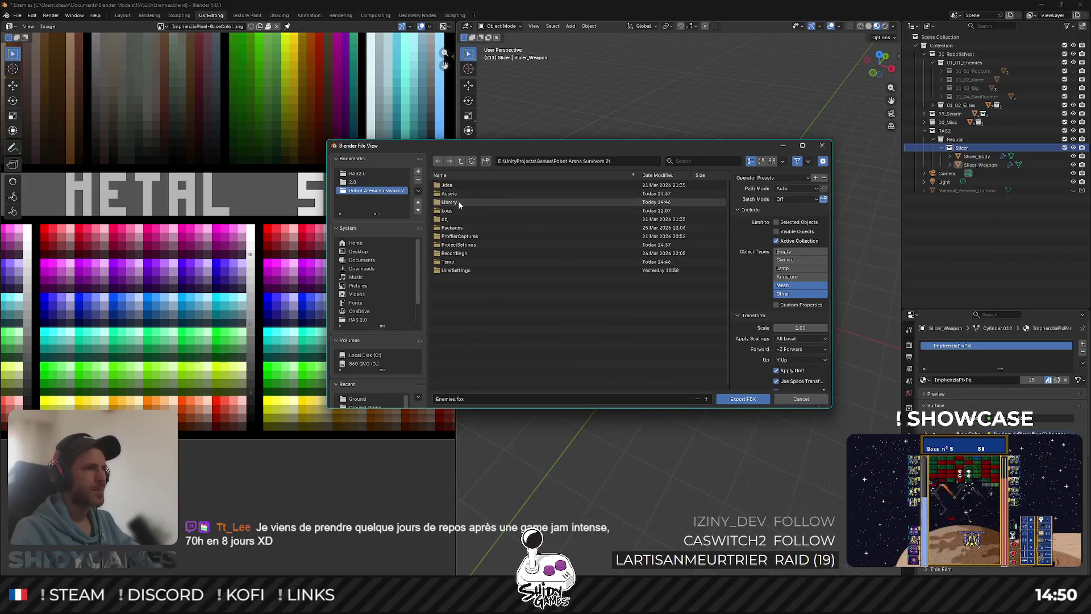
double_click(460, 193)
double_click(460, 211)
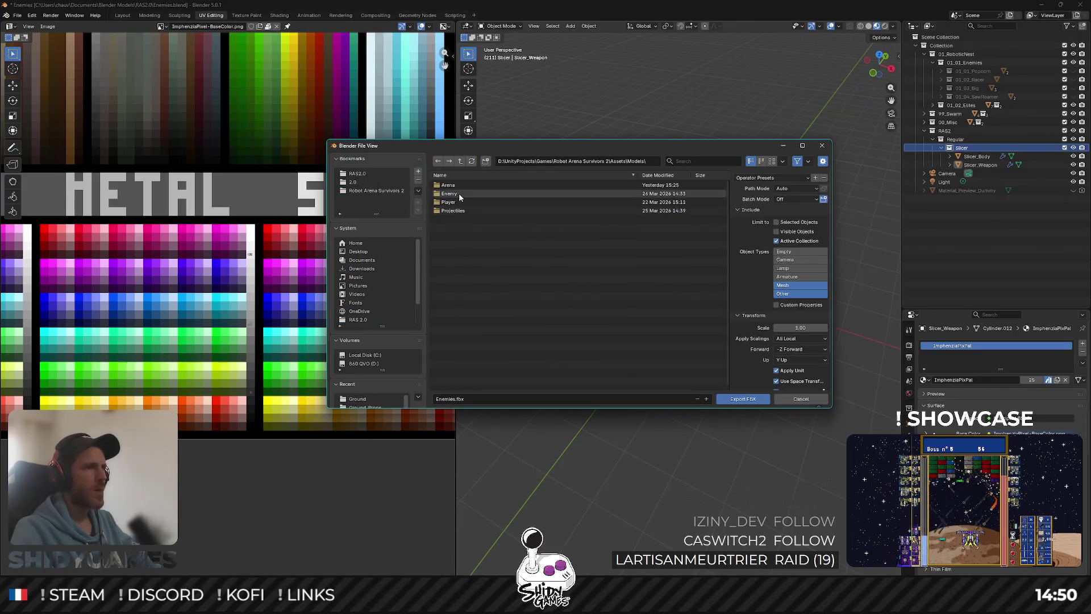
double_click(458, 193)
double_click(458, 189)
left_click(454, 185)
left_click(733, 400)
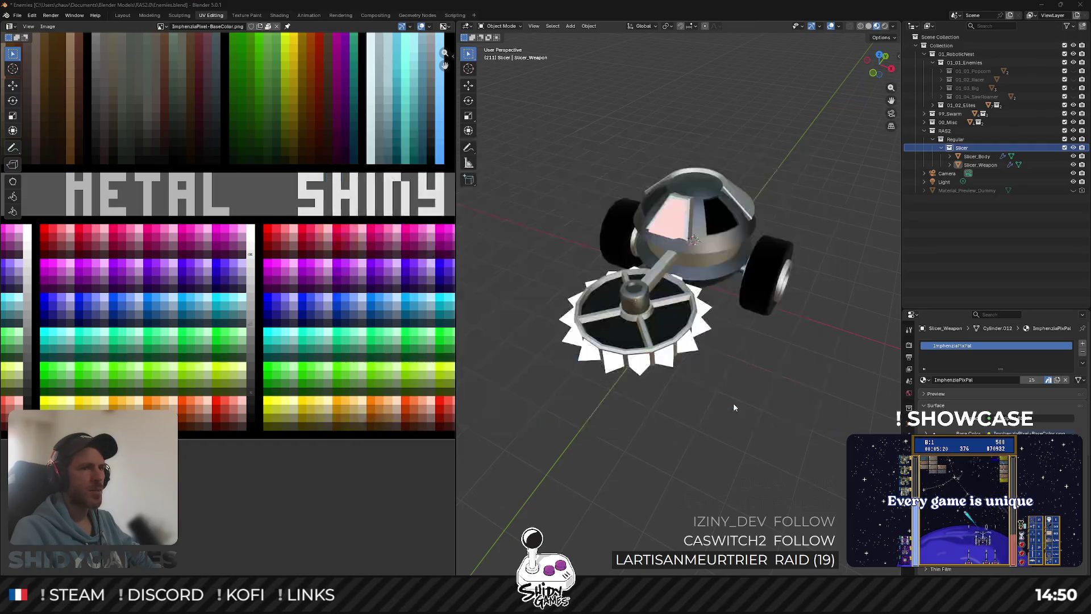
key("alt+Tab")
key("ctrl+p")
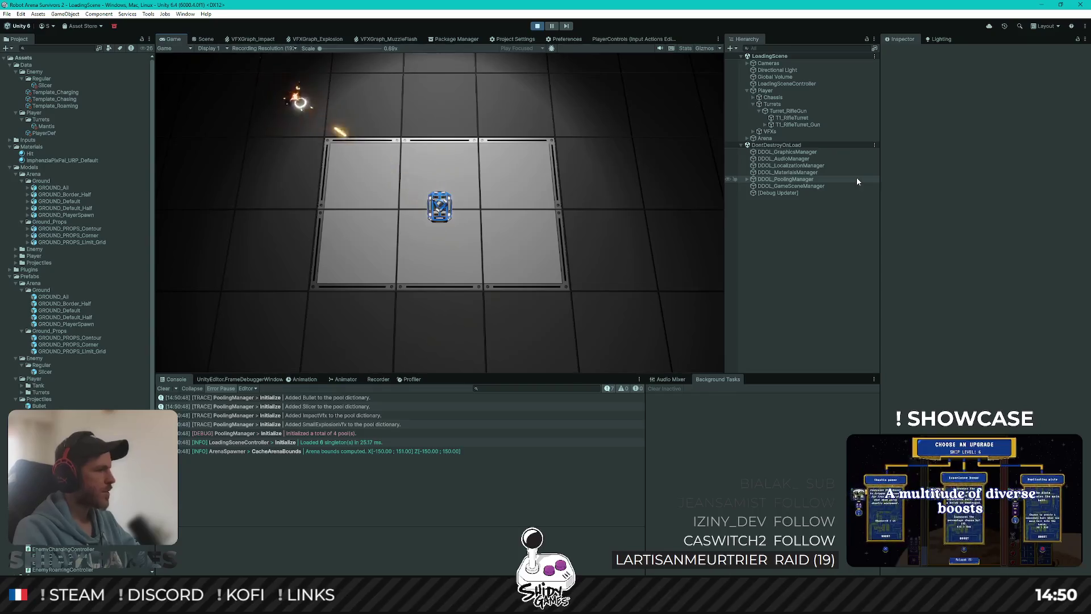
Drive the tank around the arena with WASD, heading up-right toward the wall.
key("a")
key("s")
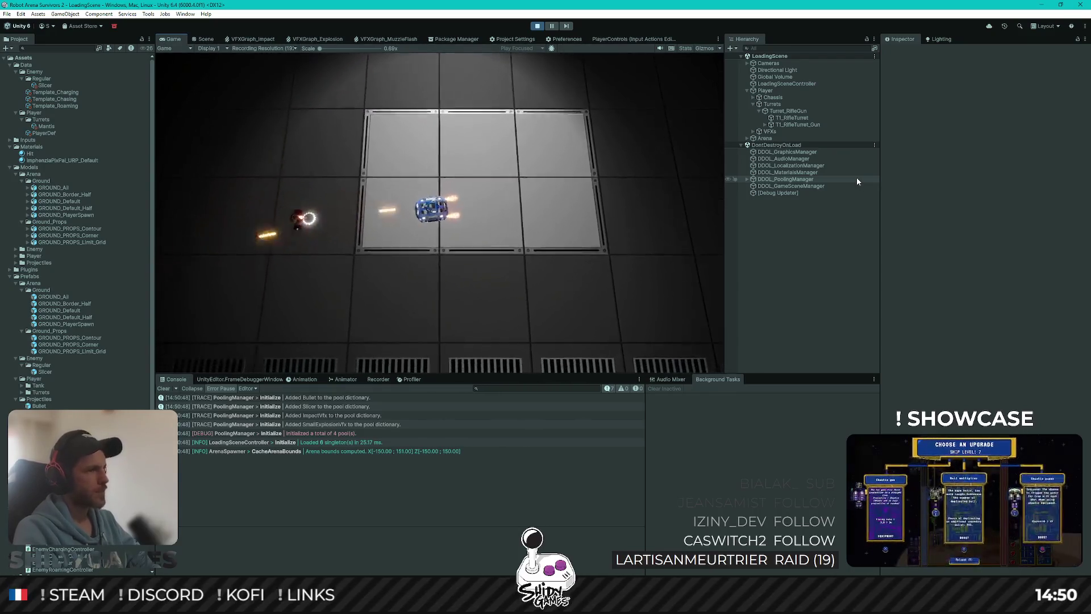
key("w")
key("a")
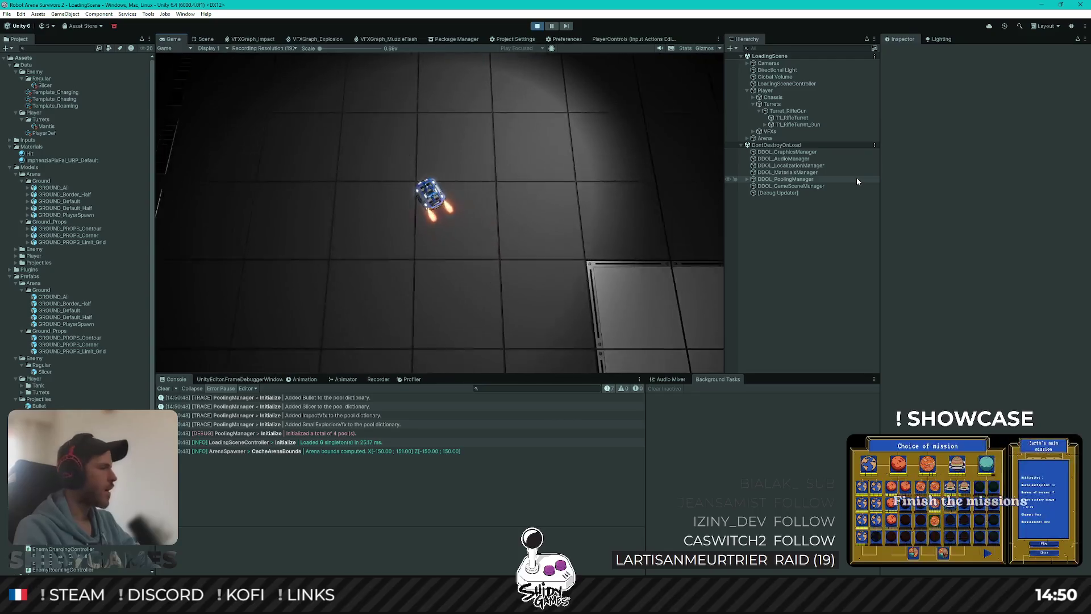
key("w")
key("d")
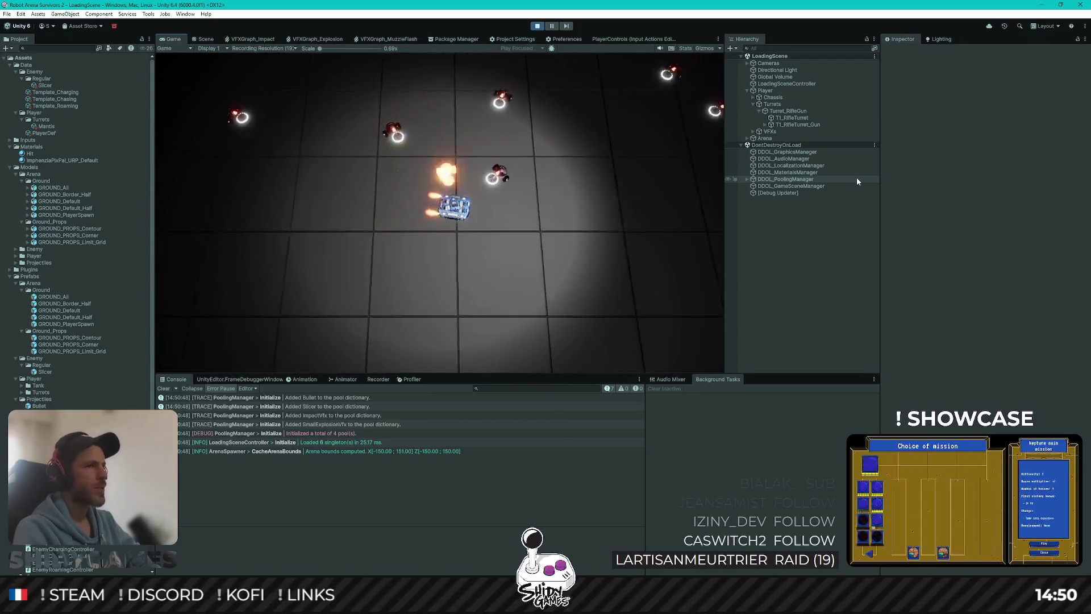
key("w")
key("d")
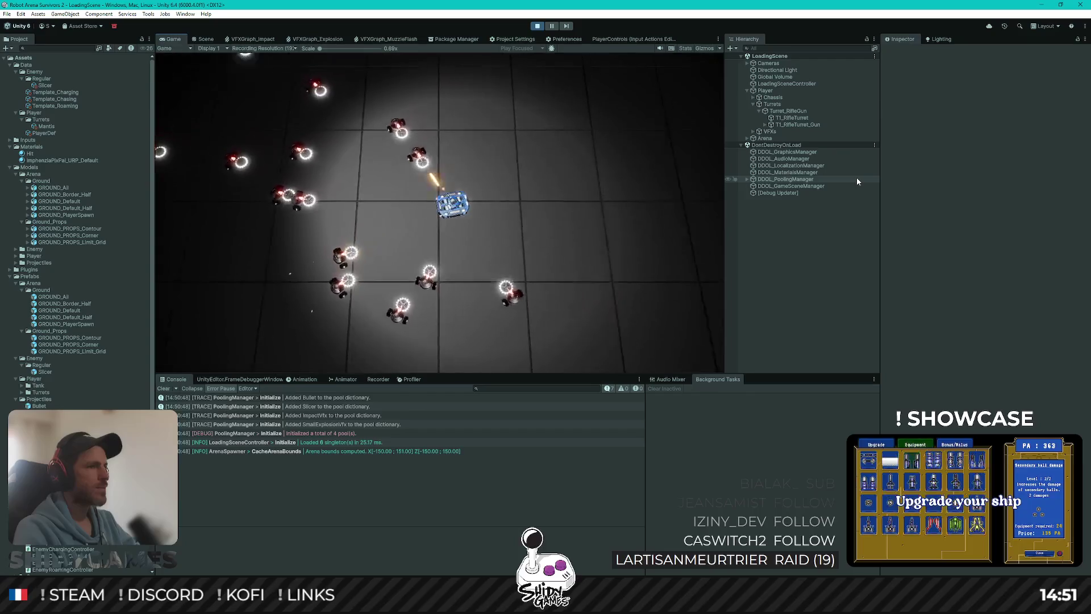
key("w")
key("d")
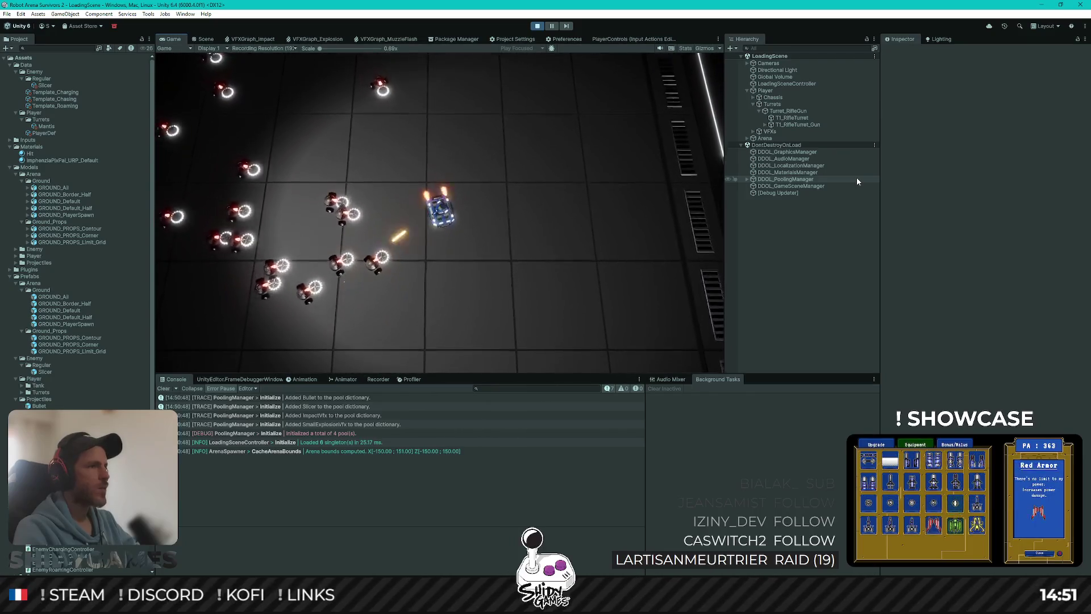
Keep steering the tank around the arena, then exit play mode with Ctrl+P.
key("d")
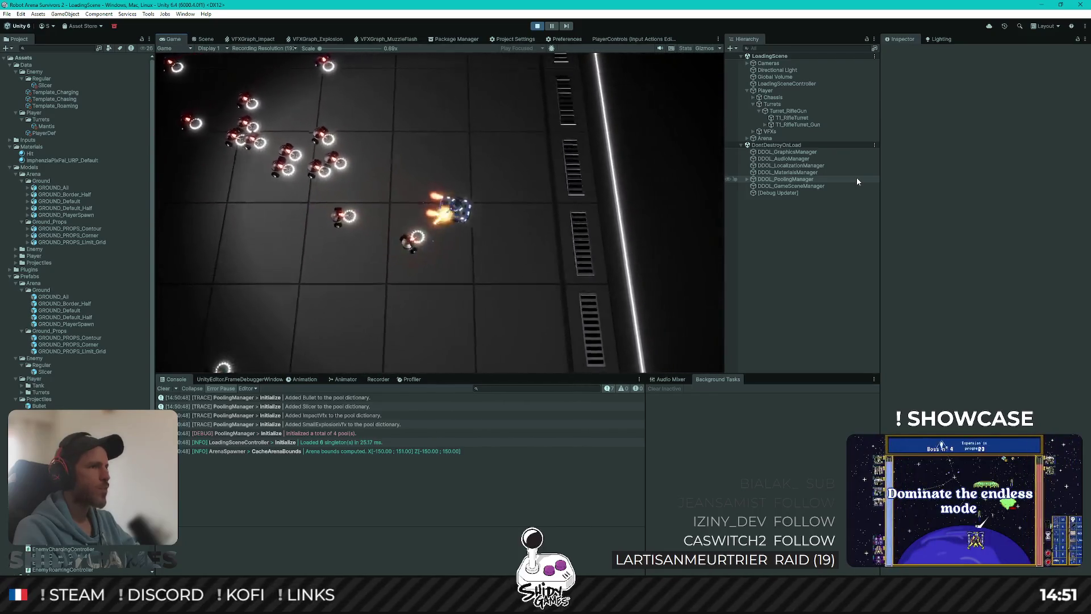
key("d")
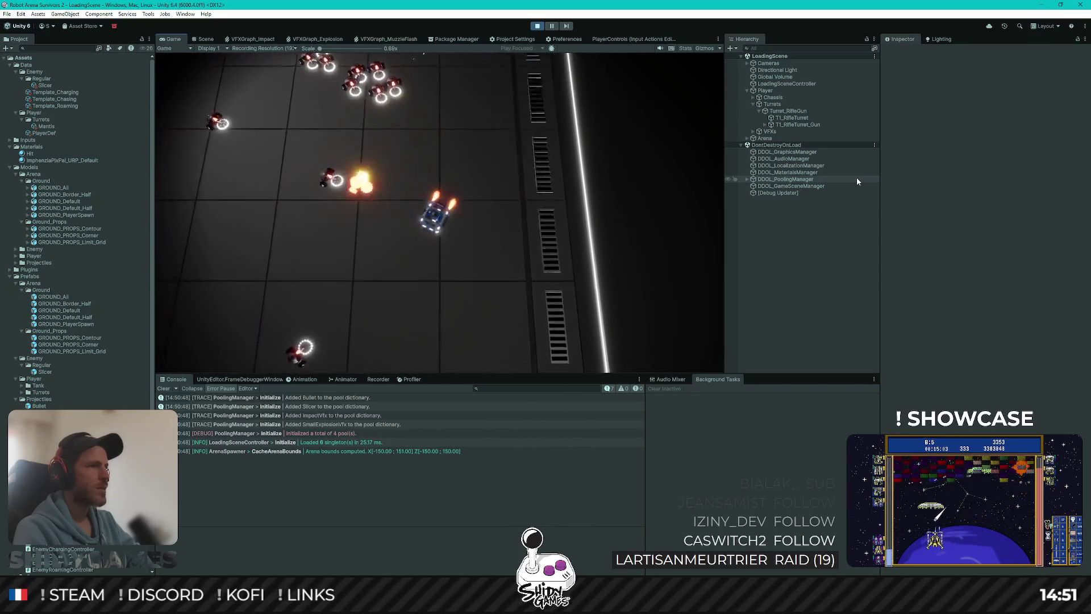
key("a")
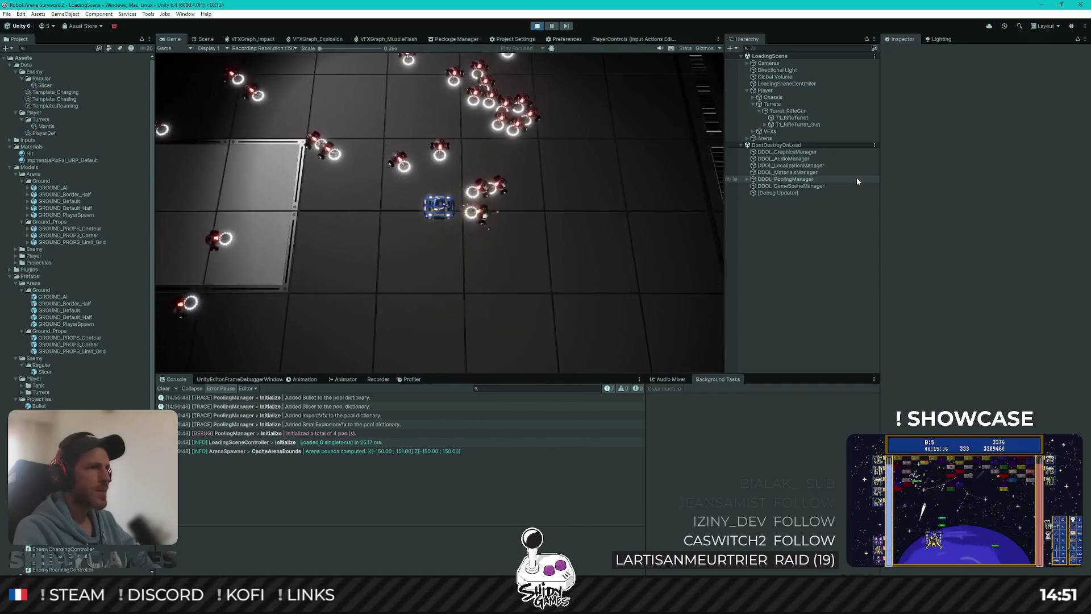
key("s")
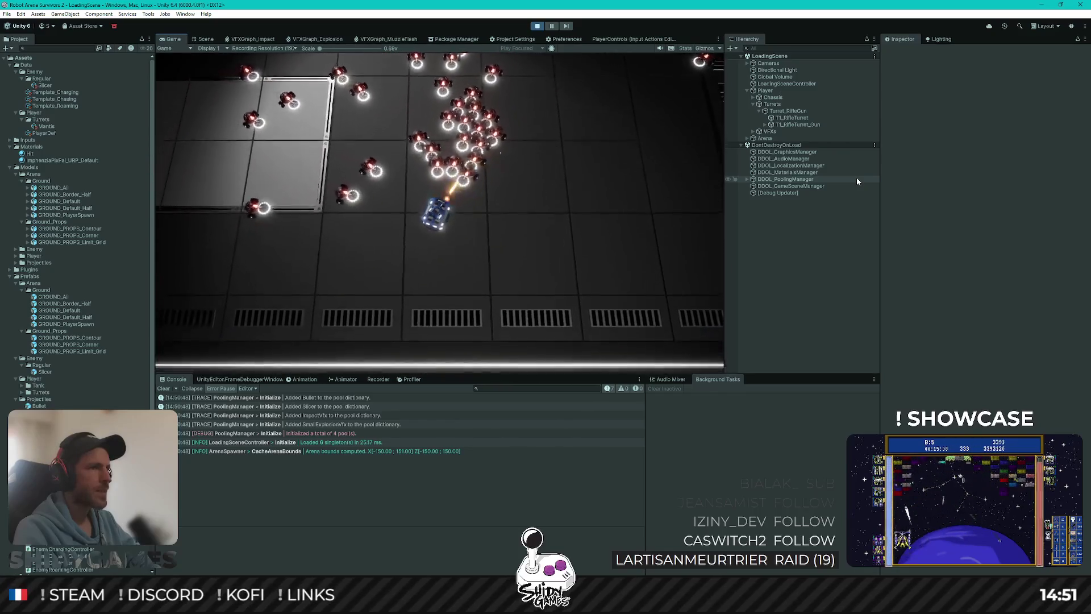
key("a")
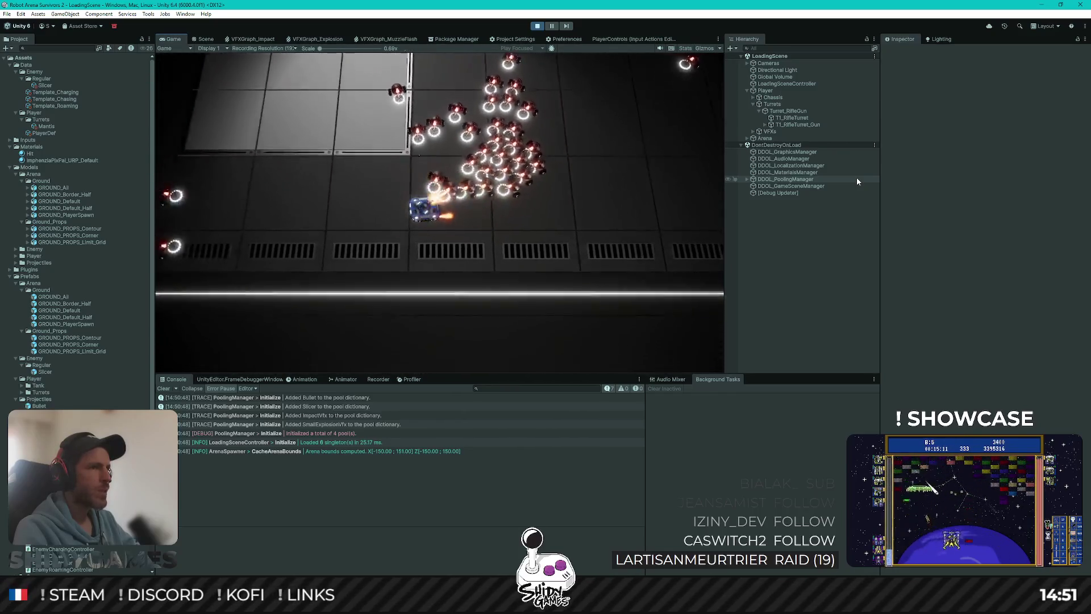
key("w")
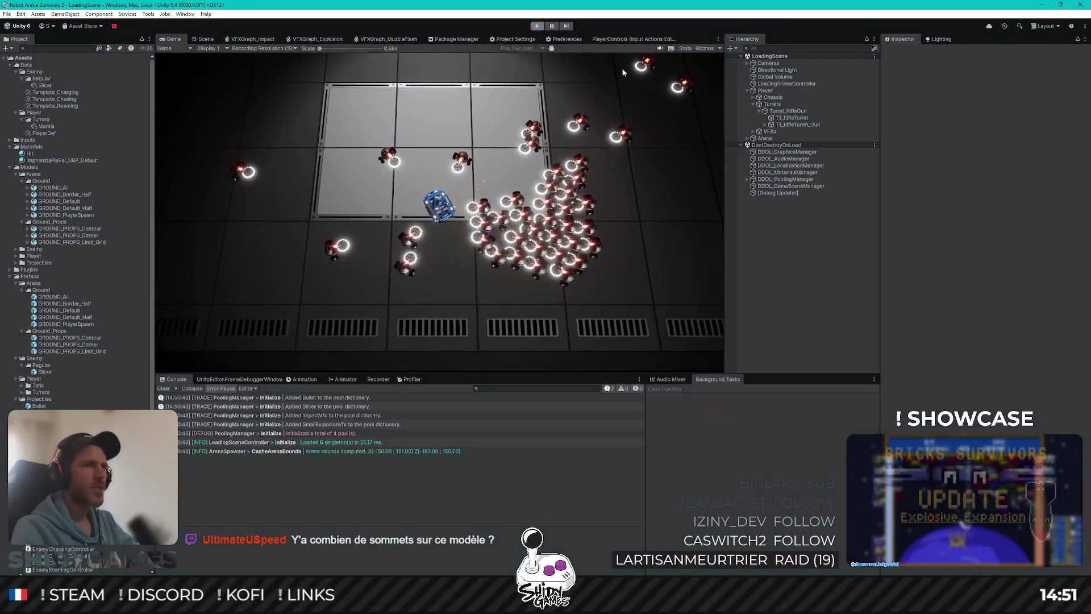
key("ctrl+p")
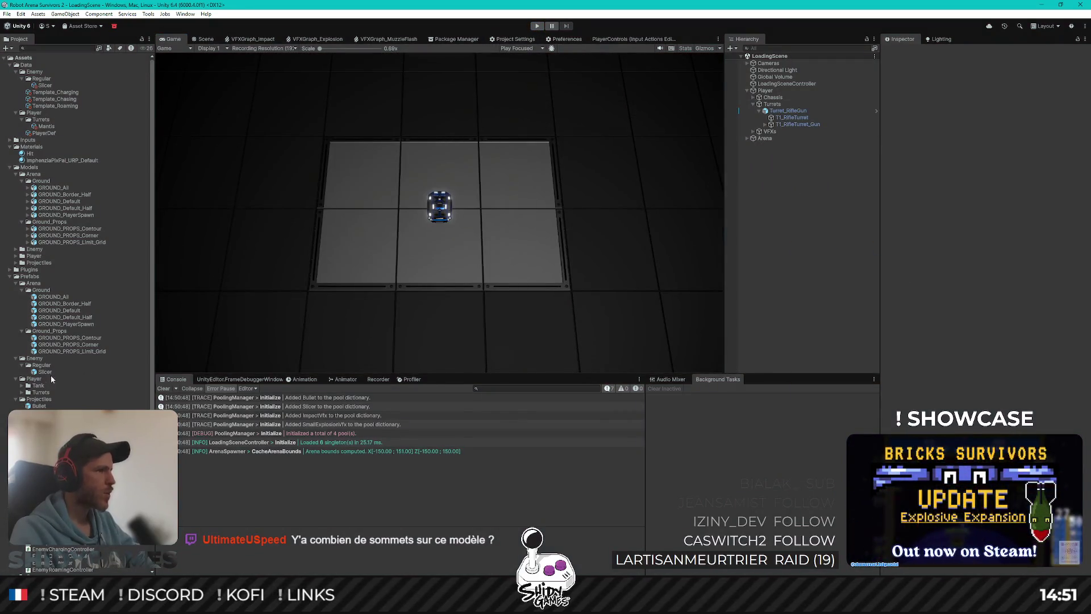
left_click(50, 373)
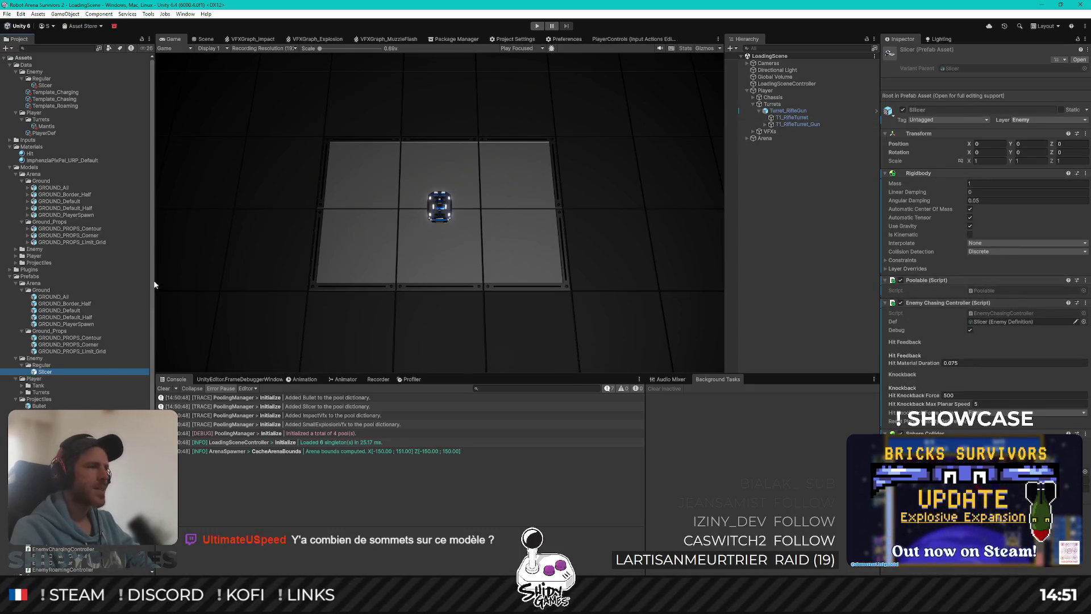
double_click(49, 373)
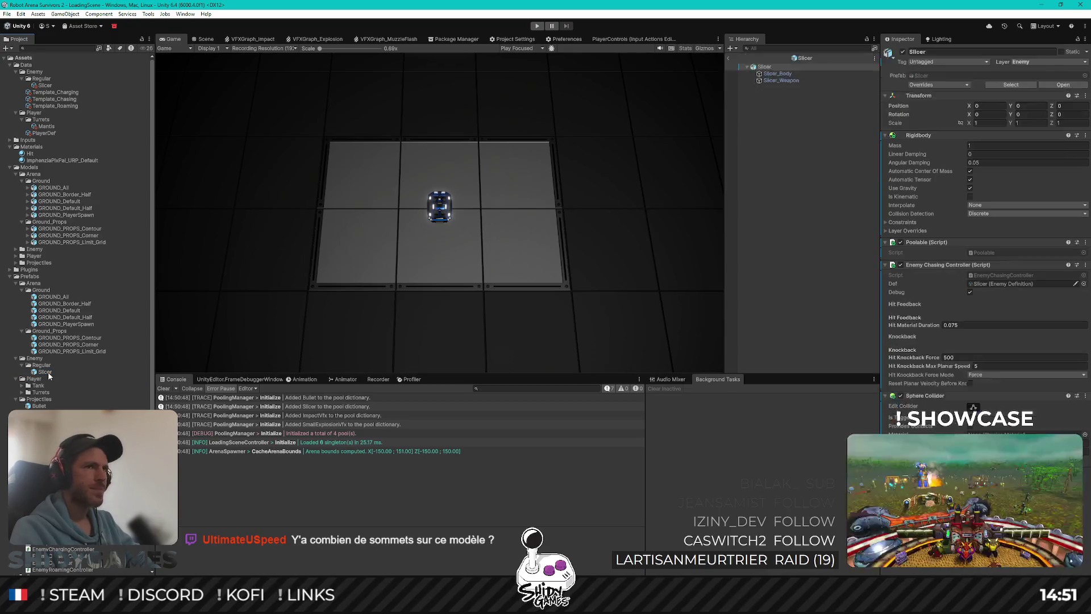
left_click(781, 80)
left_click(966, 336)
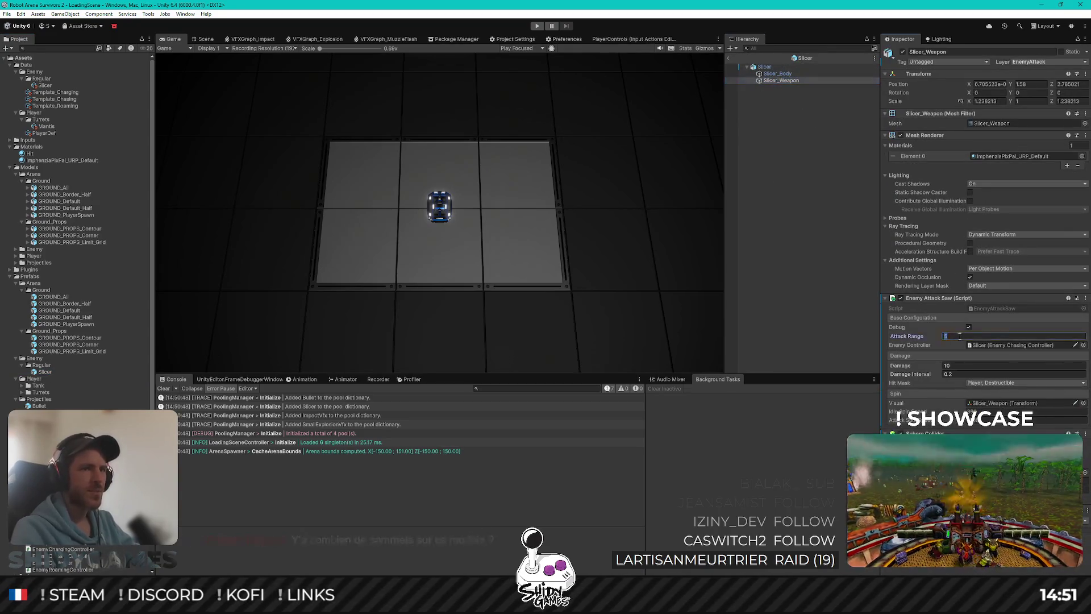
left_click(779, 205)
left_click(728, 57)
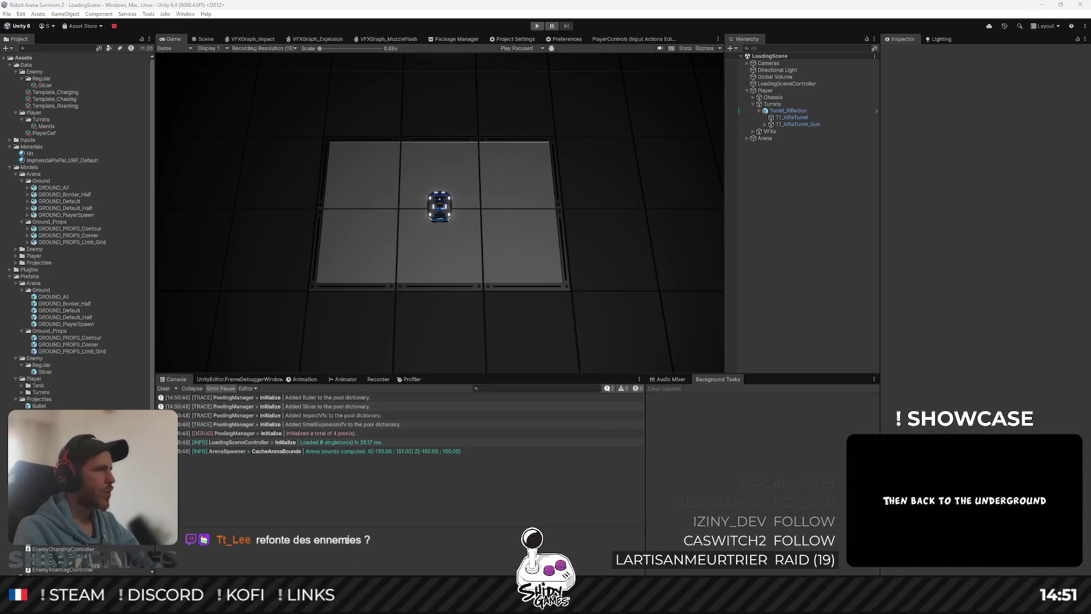
mouse_move(219, 594)
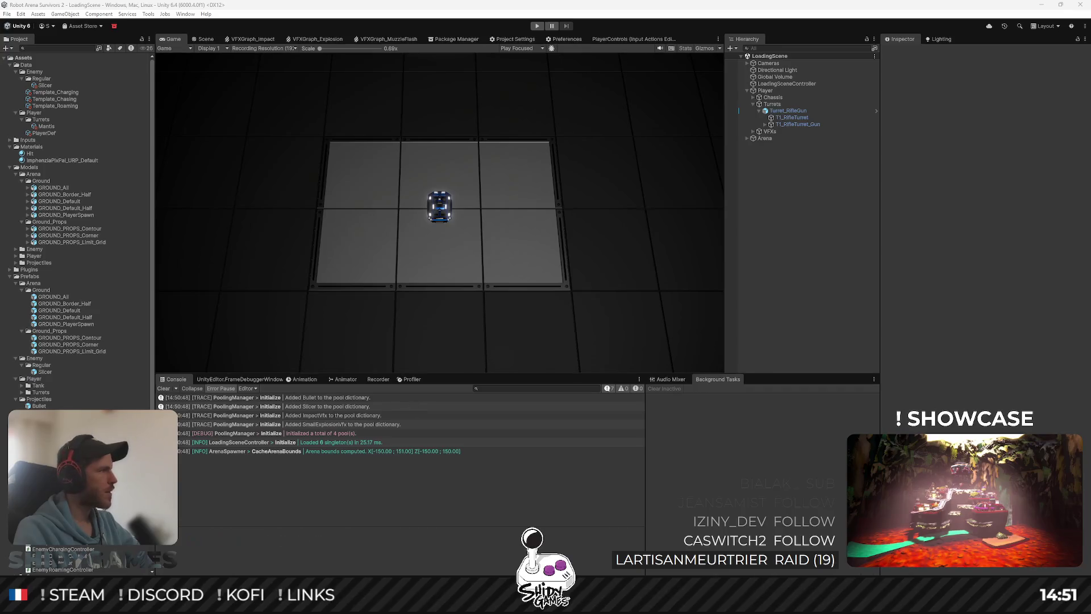
left_click(220, 594)
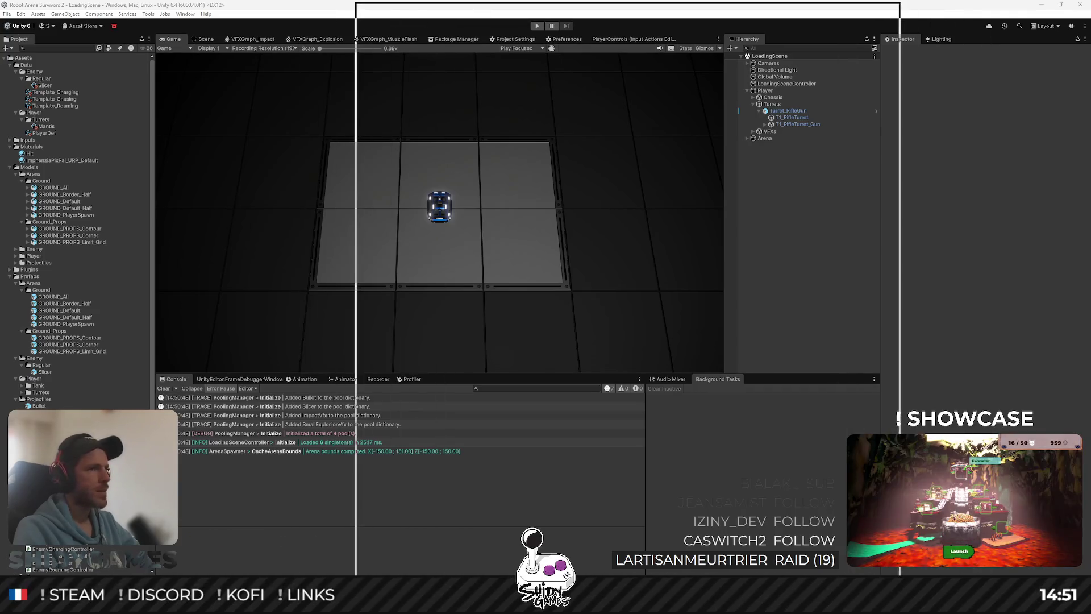
scroll(642, 120, "right", 5)
scroll(642, 119, "down", 1)
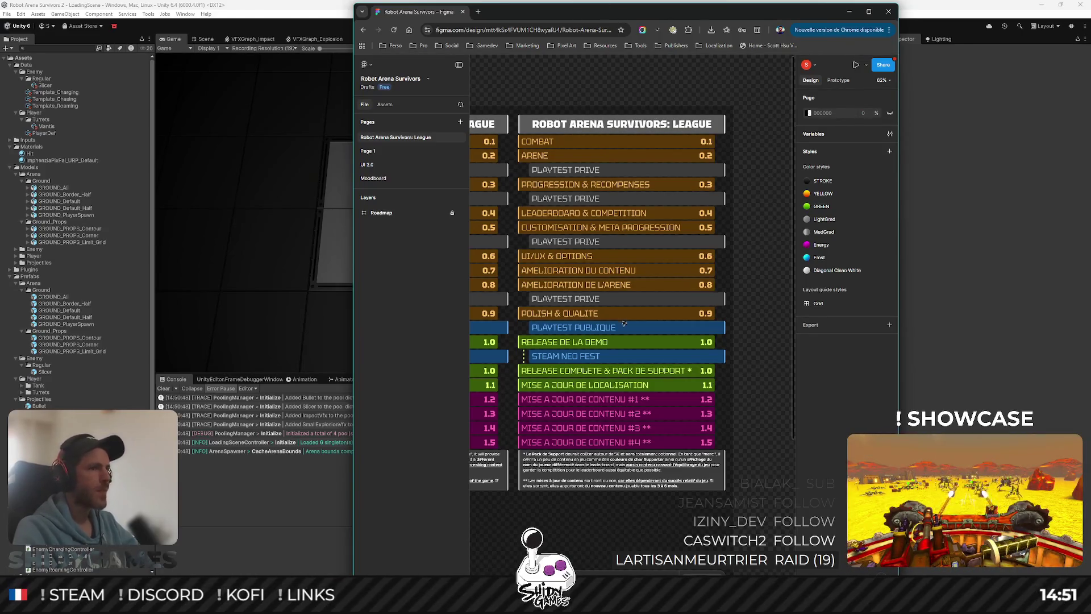
left_click_drag(431, 14, 427, 17)
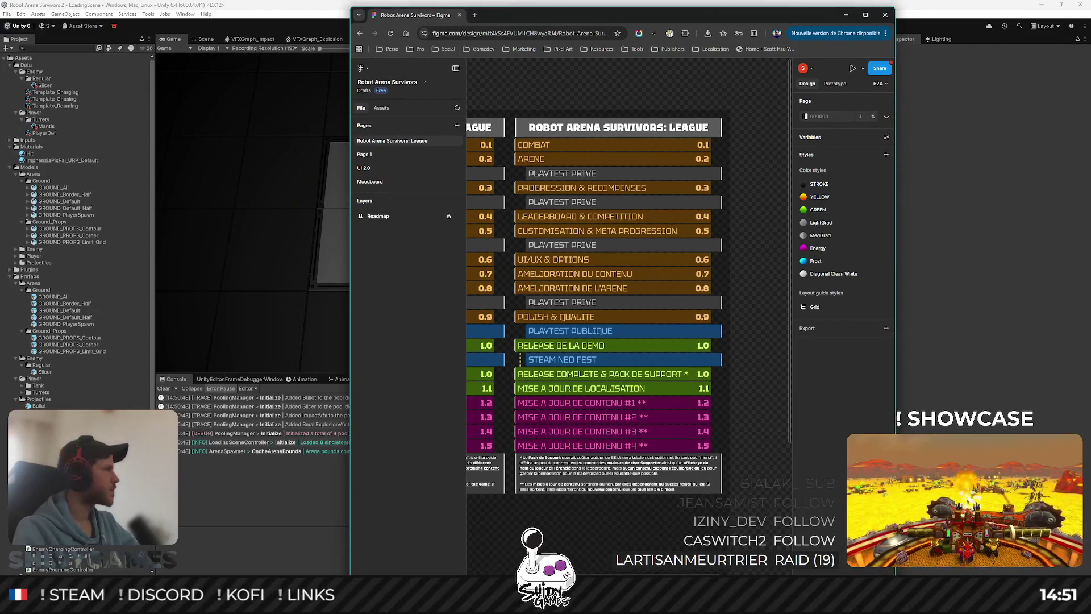
key("alt+Tab")
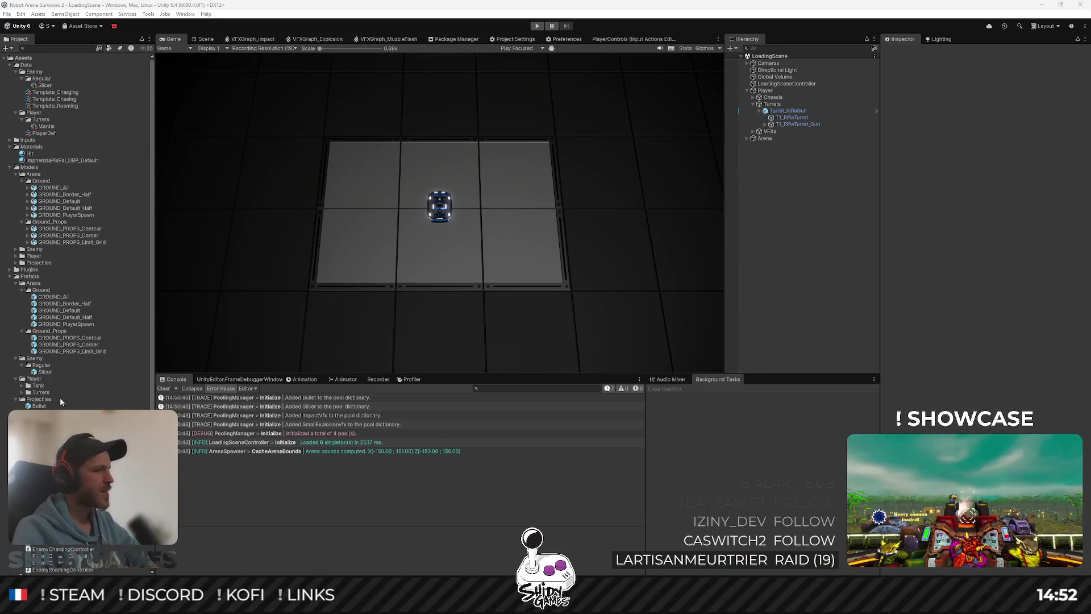
key("alt+Tab")
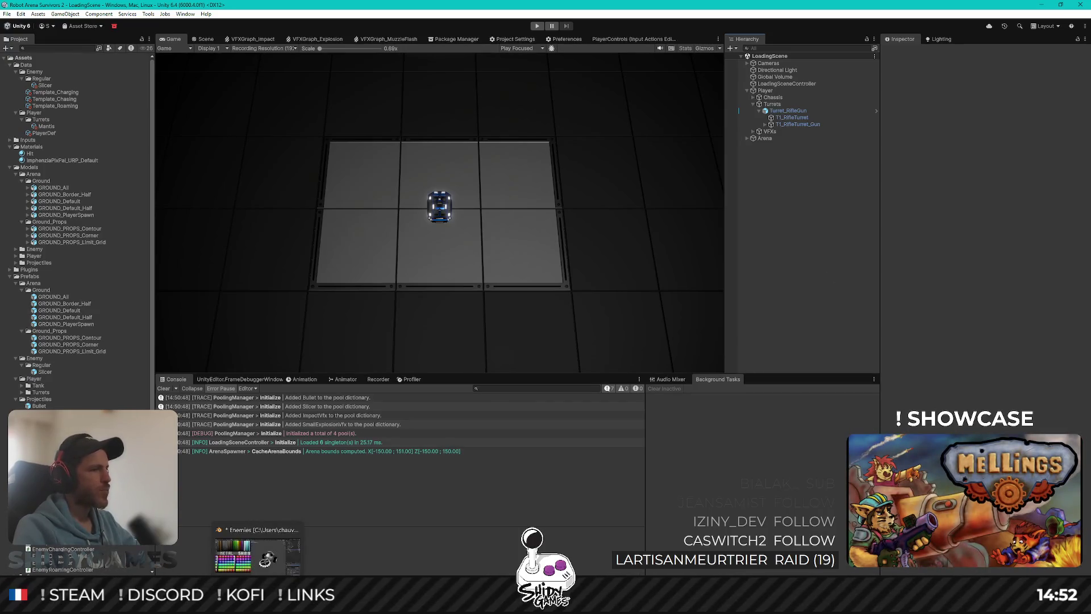
Switch to Blender, select Slicer_Body in the Outliner, and enter its Edit Mode.
key("alt+Tab")
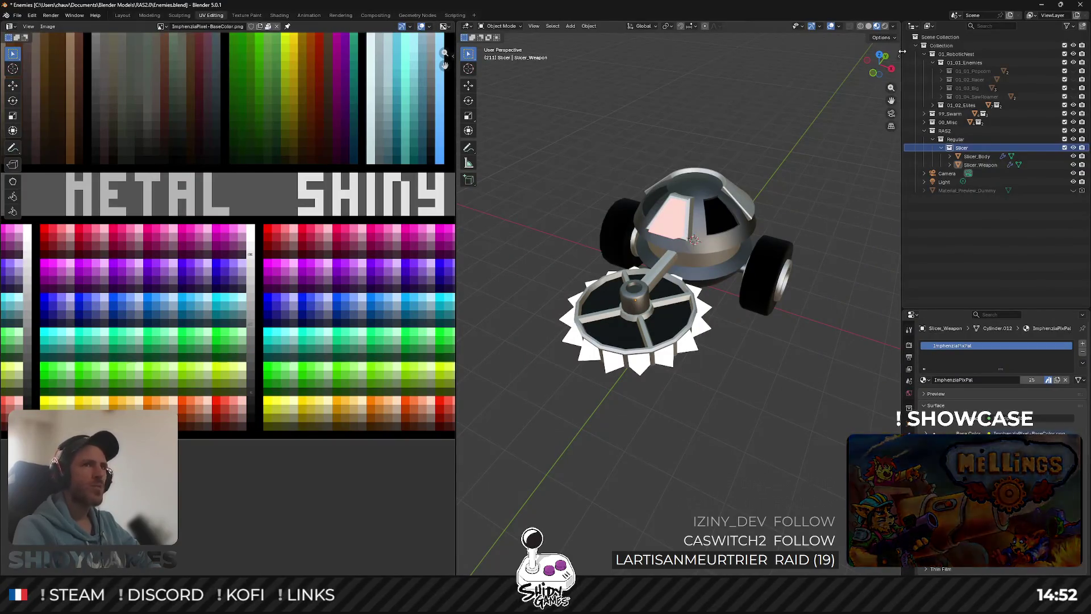
left_click(894, 40)
left_click(747, 182)
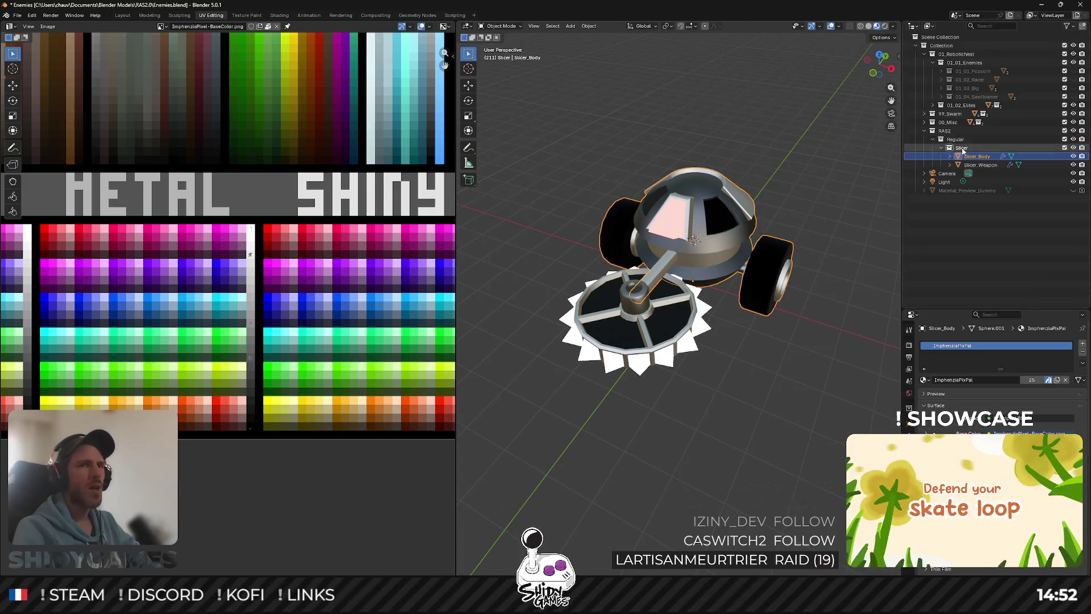
left_click_drag(588, 47, 599, 73)
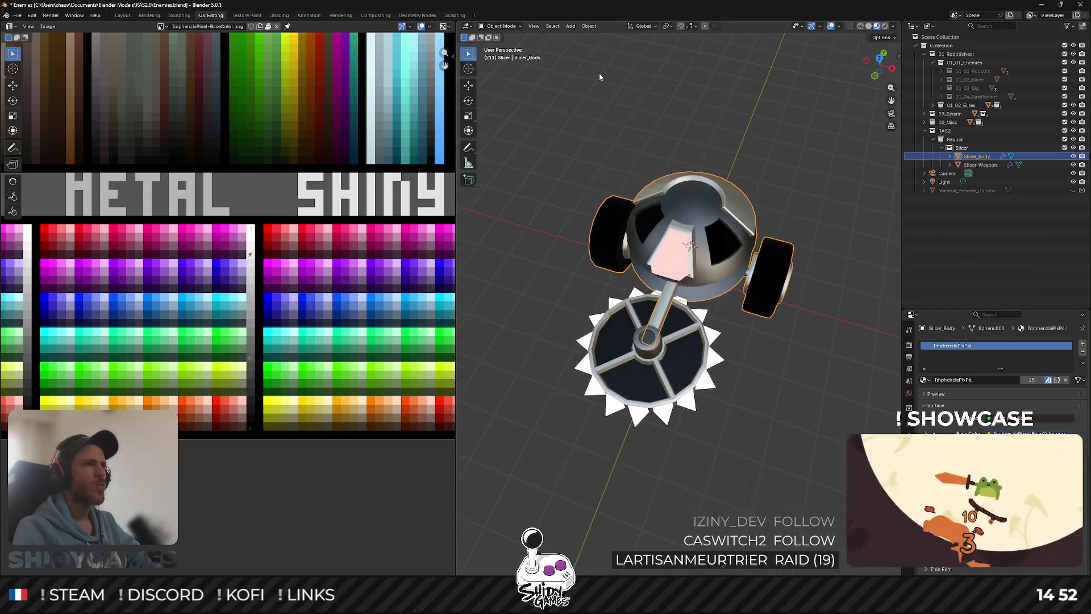
left_click(803, 27)
left_click(882, 38)
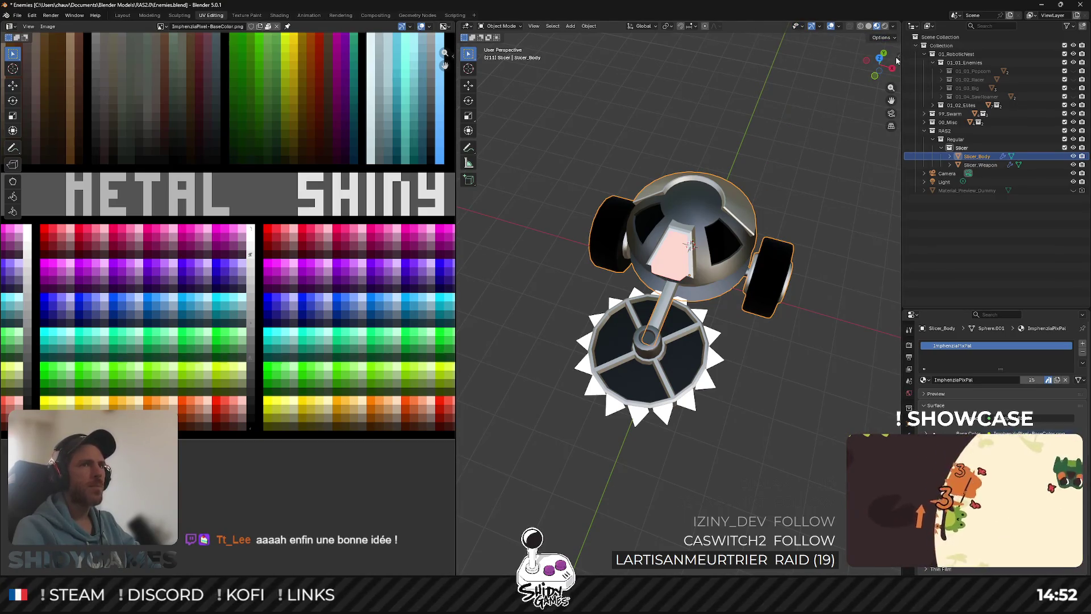
key("Tab")
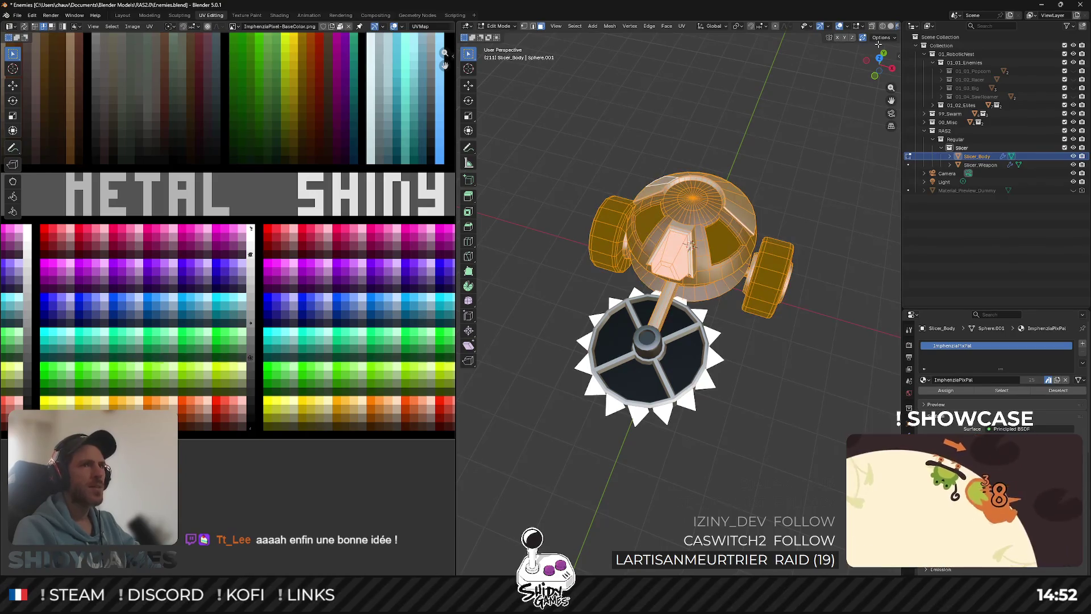
left_click(882, 37)
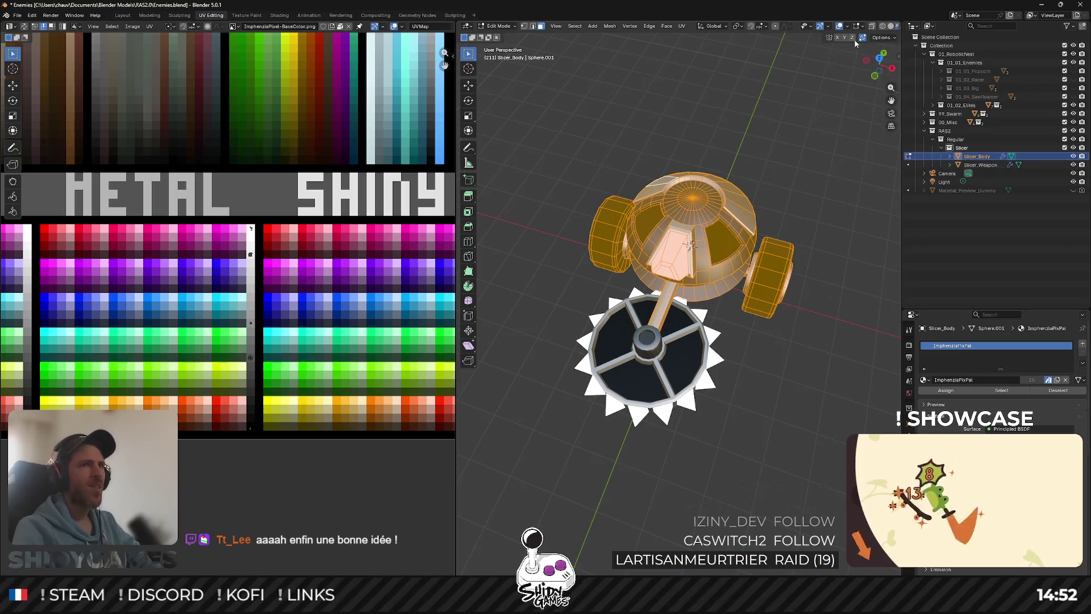
left_click(862, 26)
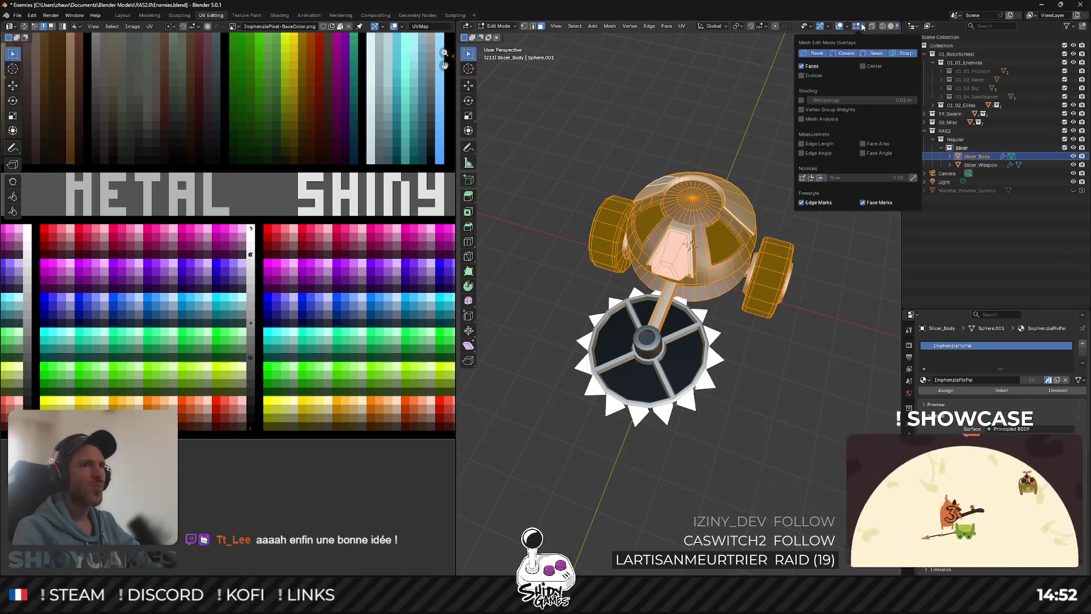
left_click(862, 26)
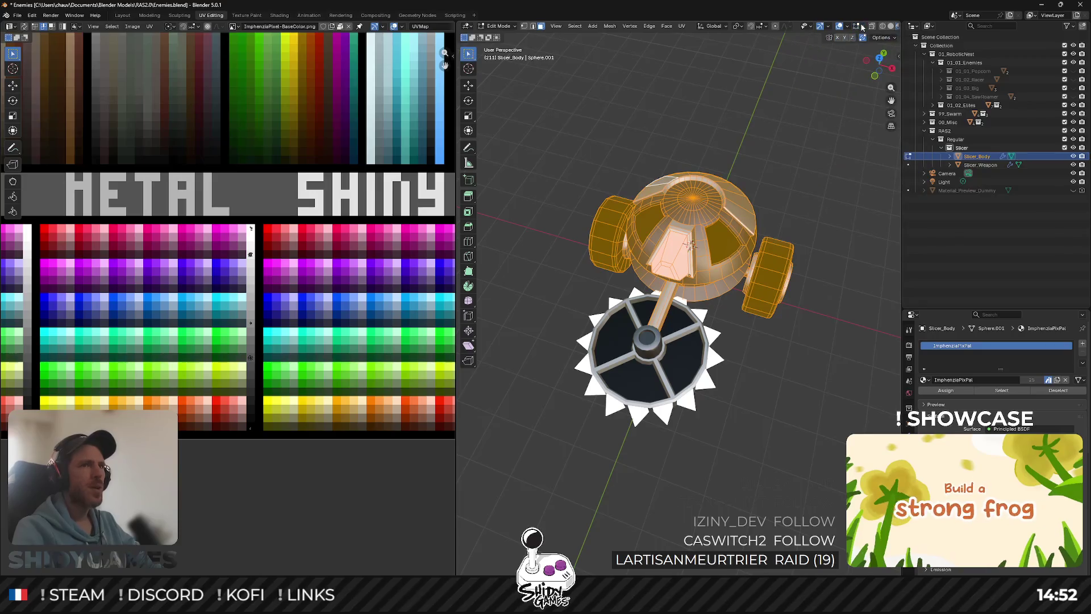
left_click(827, 26)
left_click(815, 27)
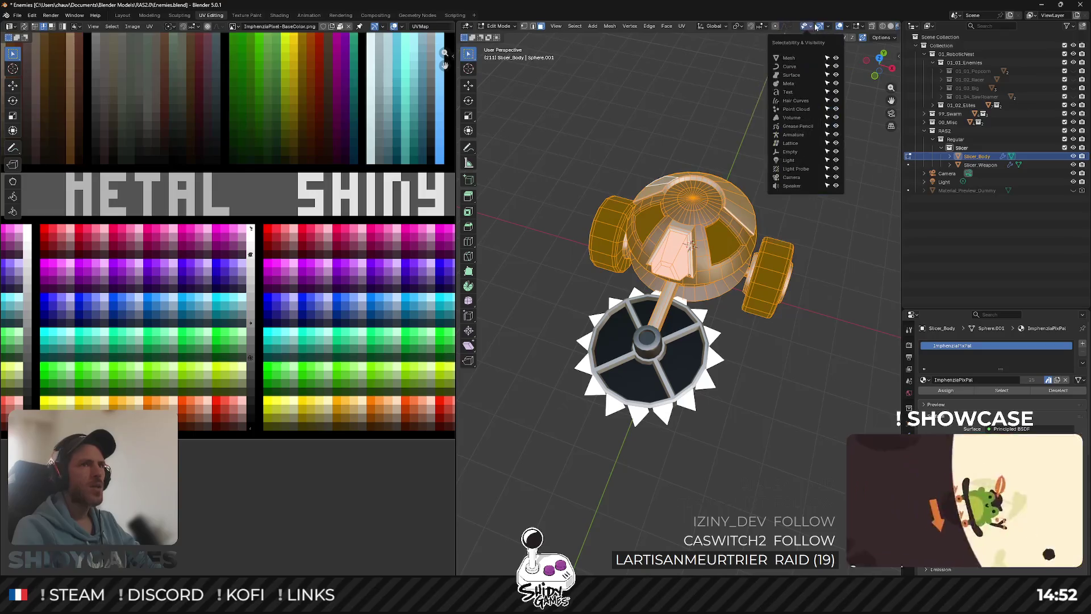
left_click(787, 26)
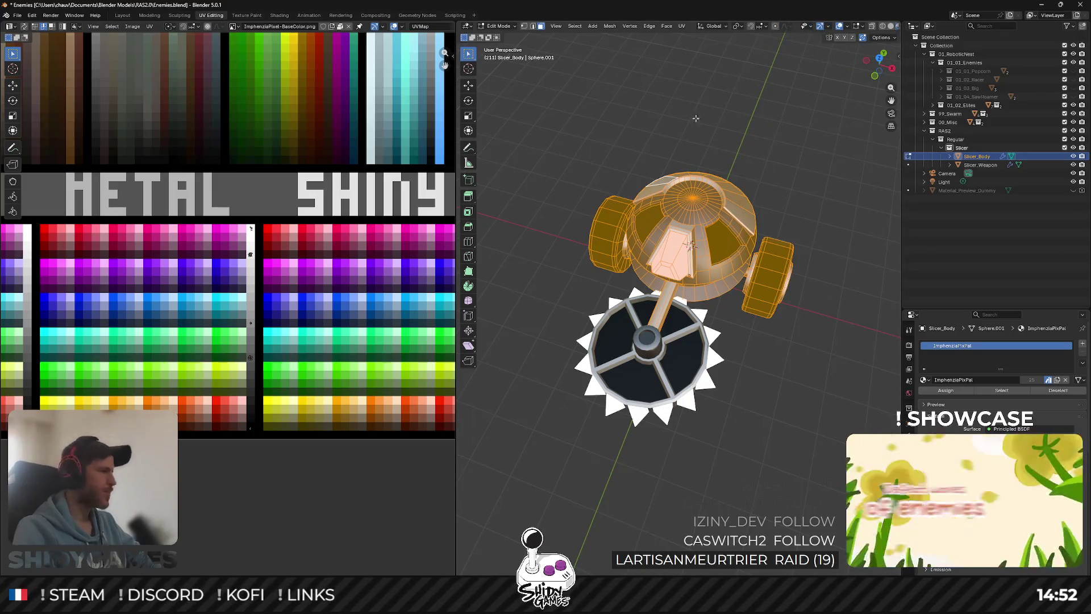
mouse_move(880, 61)
left_mouse_down()
mouse_move(841, 68)
mouse_move(886, 64)
left_mouse_up()
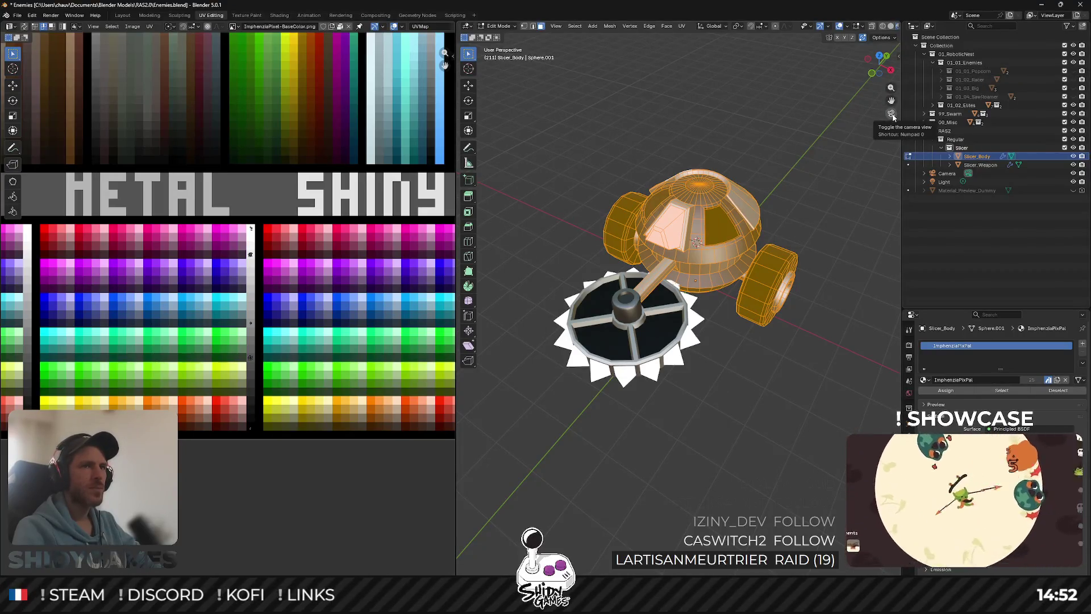
left_click(893, 39)
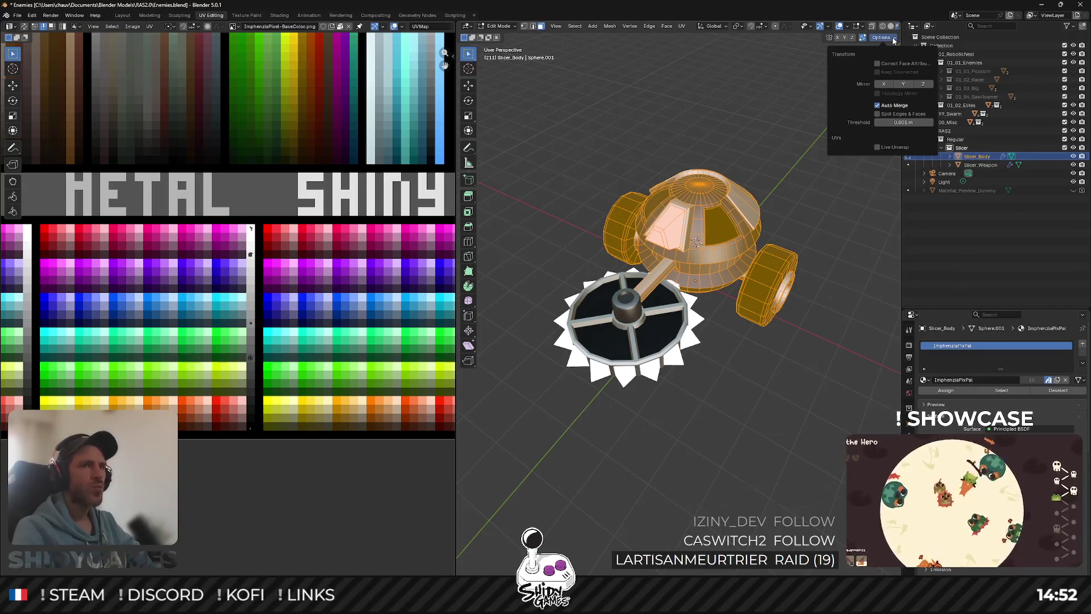
left_click(876, 44)
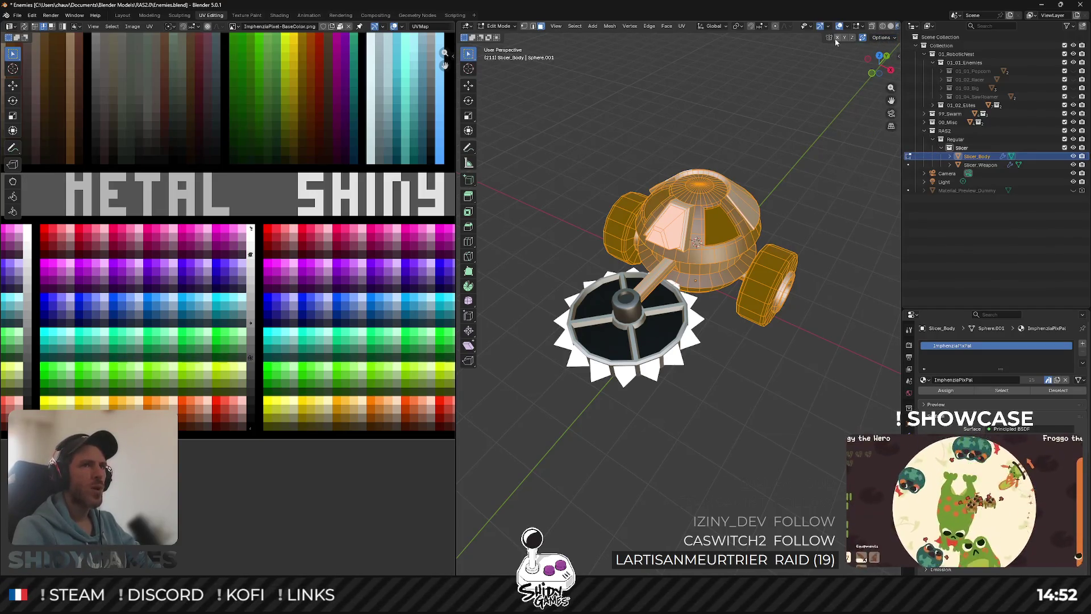
key("Tab")
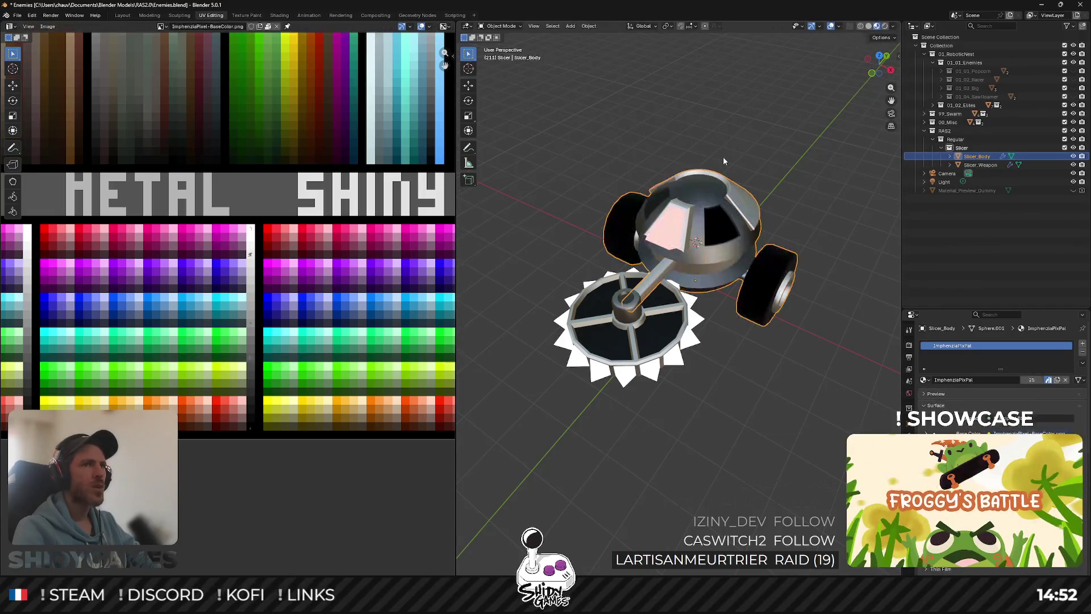
left_click(893, 27)
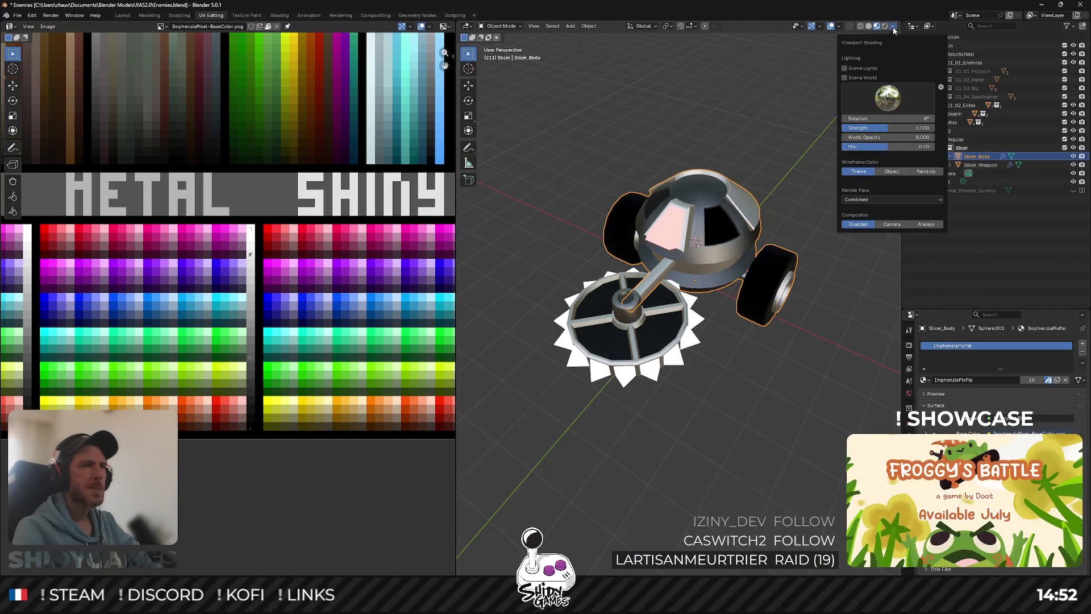
key("Tab")
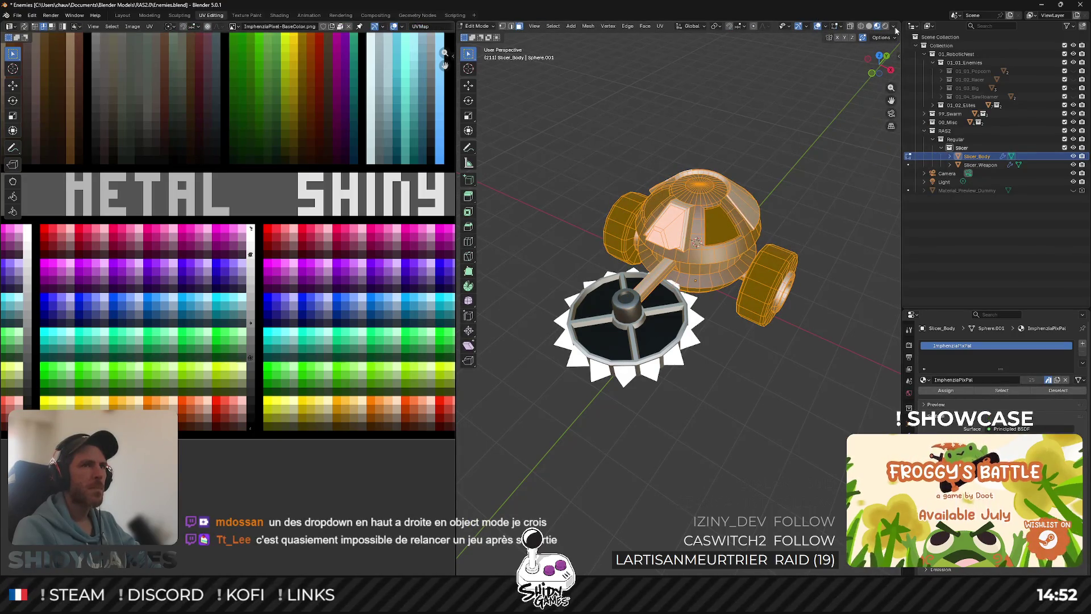
left_click(894, 27)
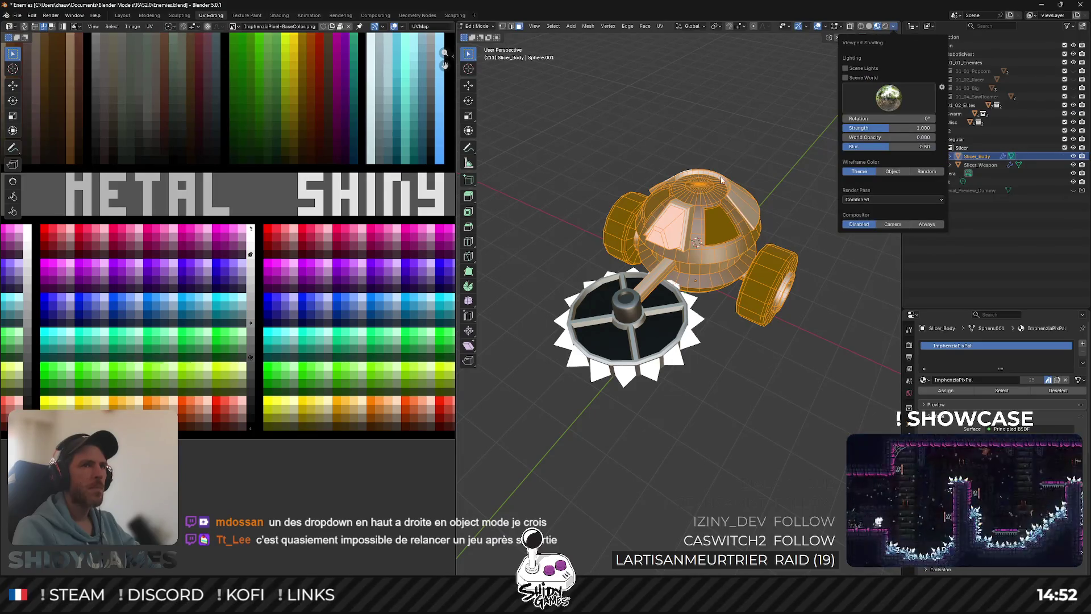
key("Tab")
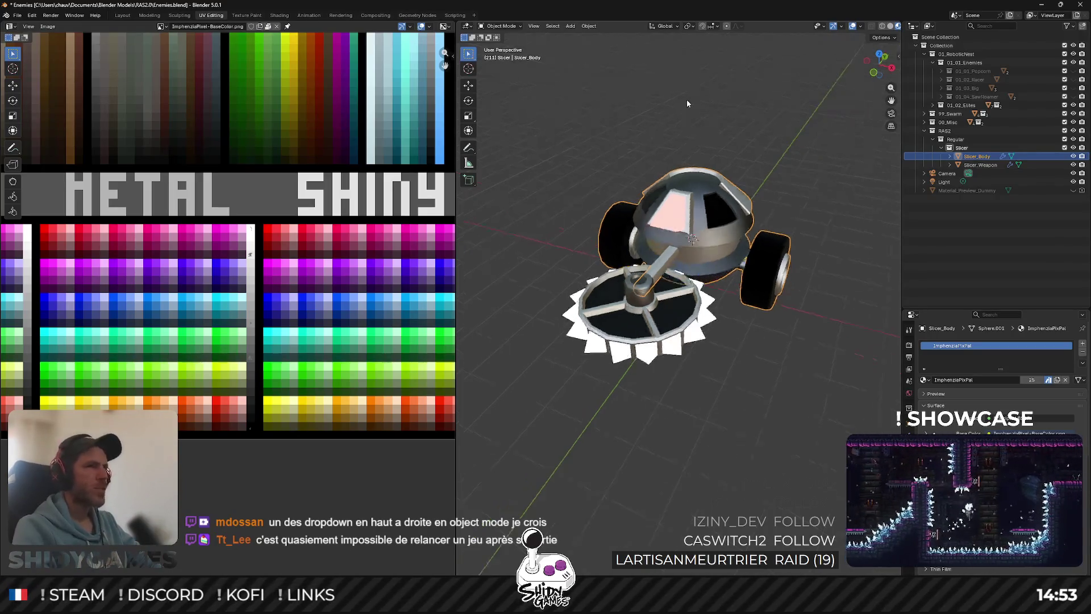
left_click(518, 26)
mouse_move(535, 26)
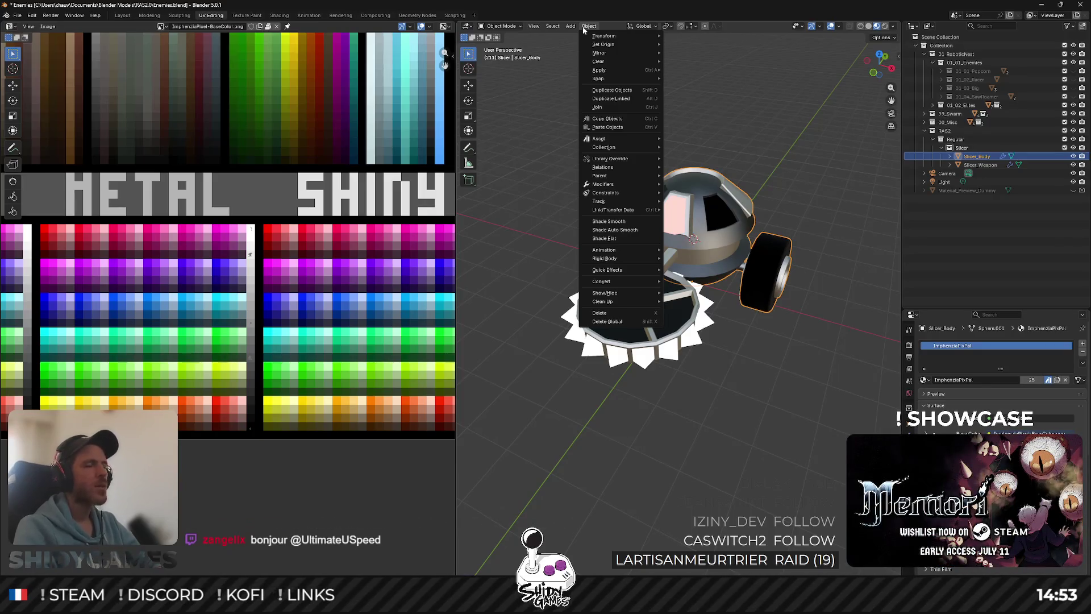
left_click(643, 27)
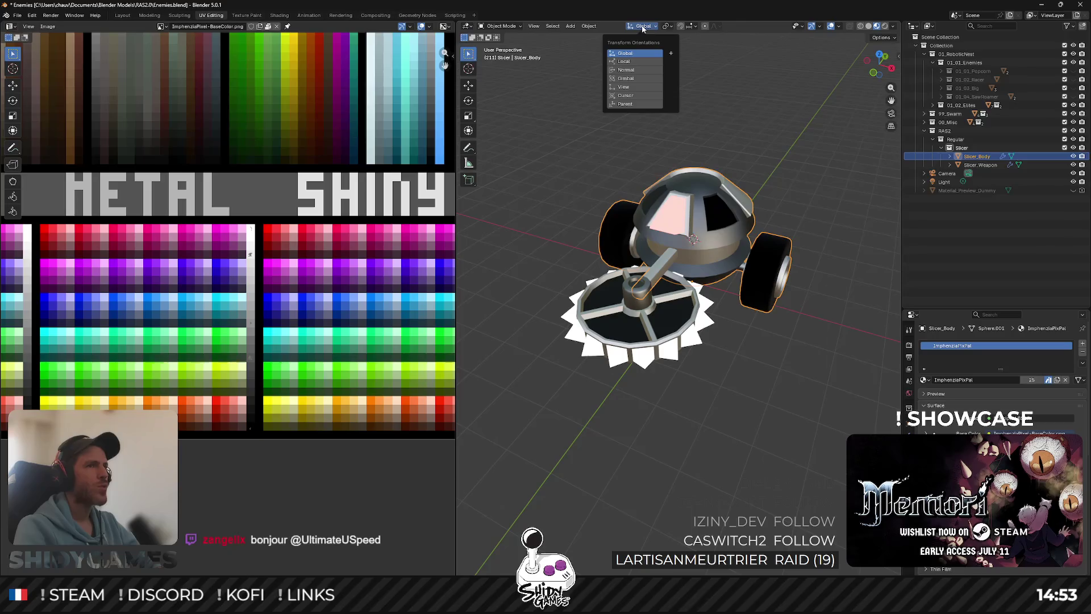
mouse_move(671, 30)
mouse_move(700, 30)
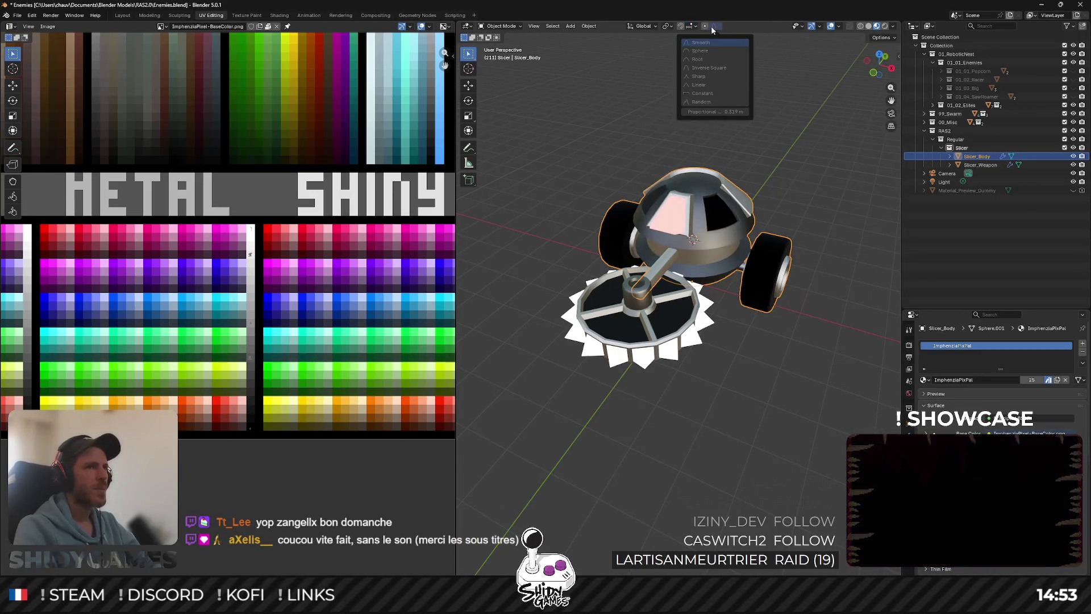
mouse_move(810, 28)
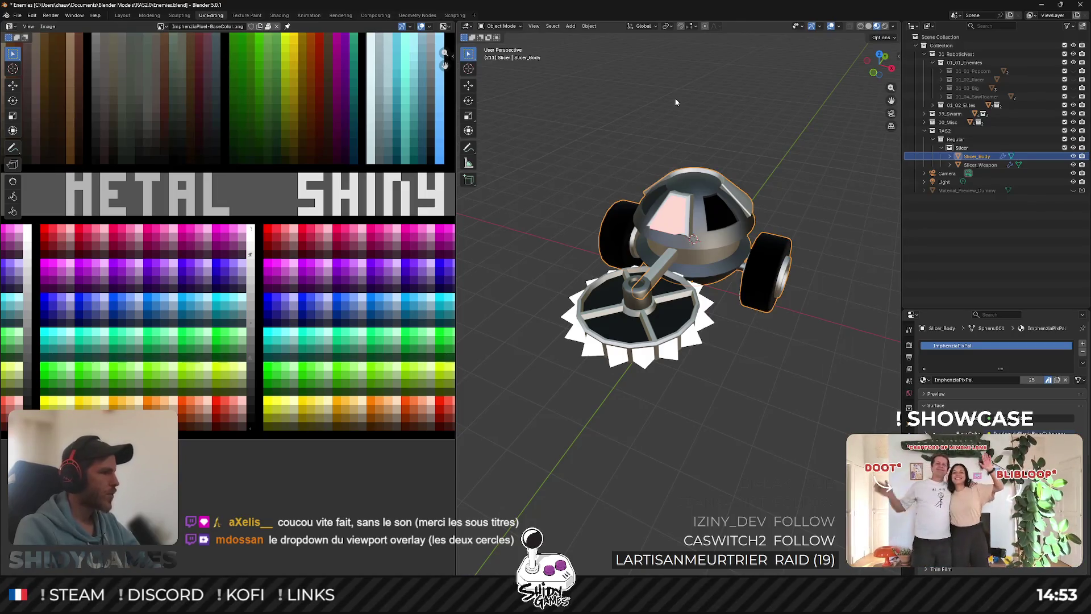
left_click(669, 29)
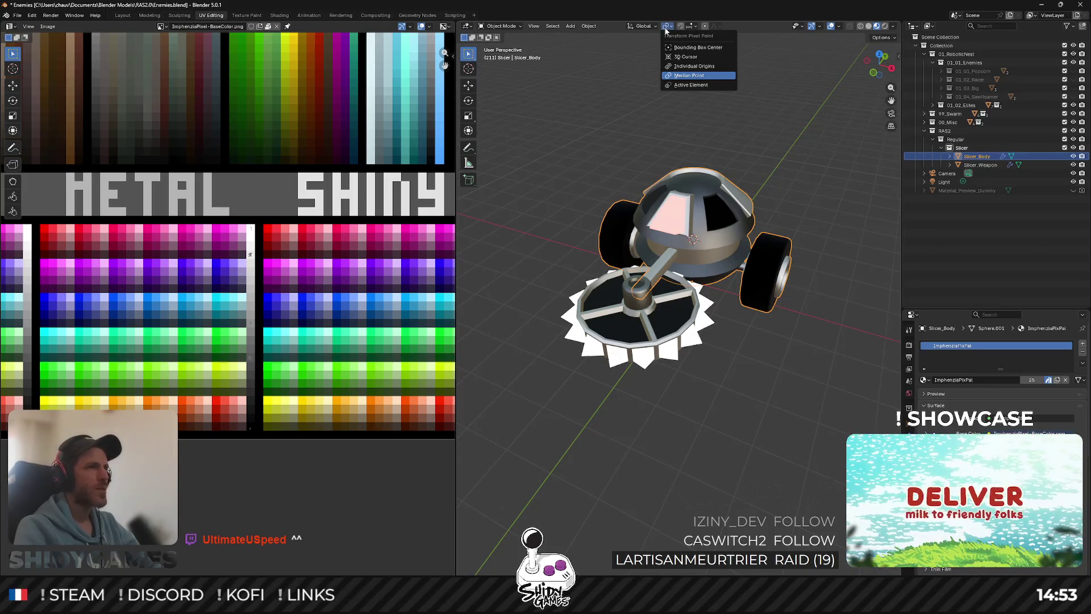
left_click(488, 24)
left_click(469, 29)
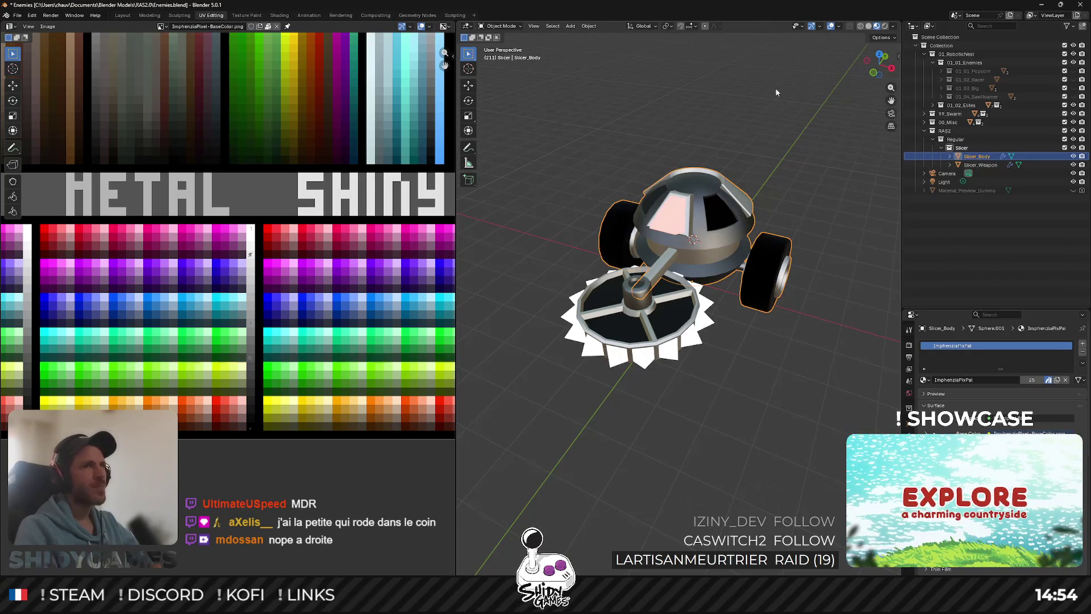
left_click(839, 28)
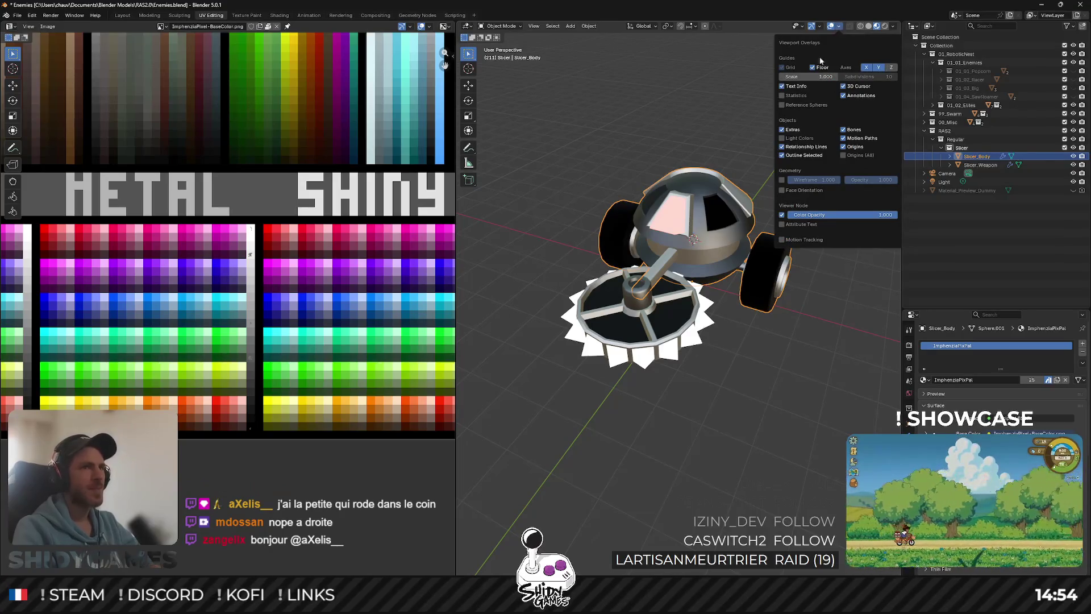
Turn on viewport Statistics and compare vertex/triangle counts for Slicer_Body, Slicer_Weapon and the whole scene.
left_click(783, 95)
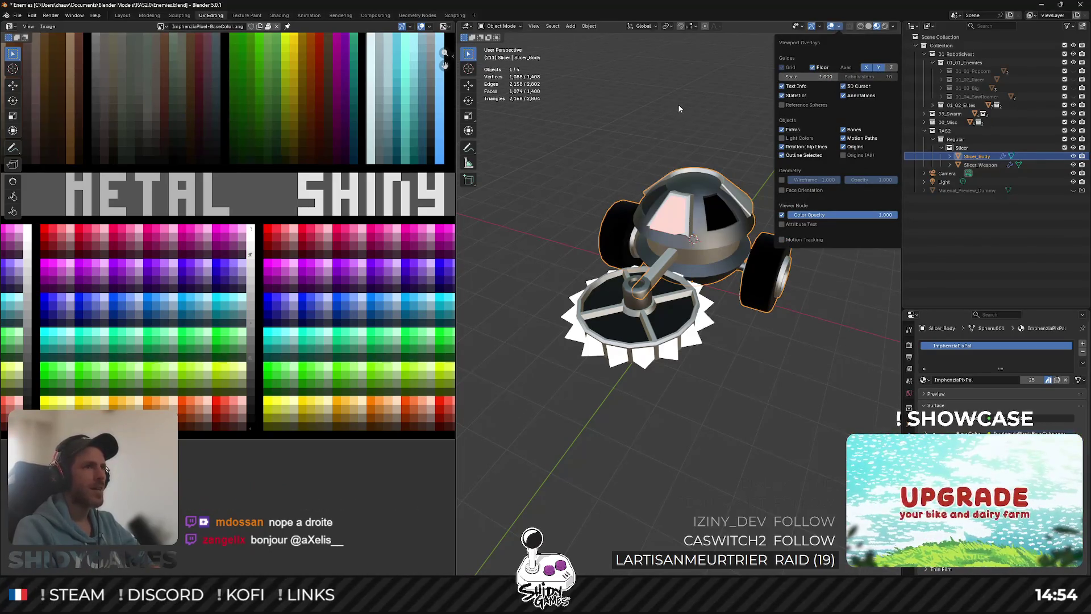
left_click(815, 212)
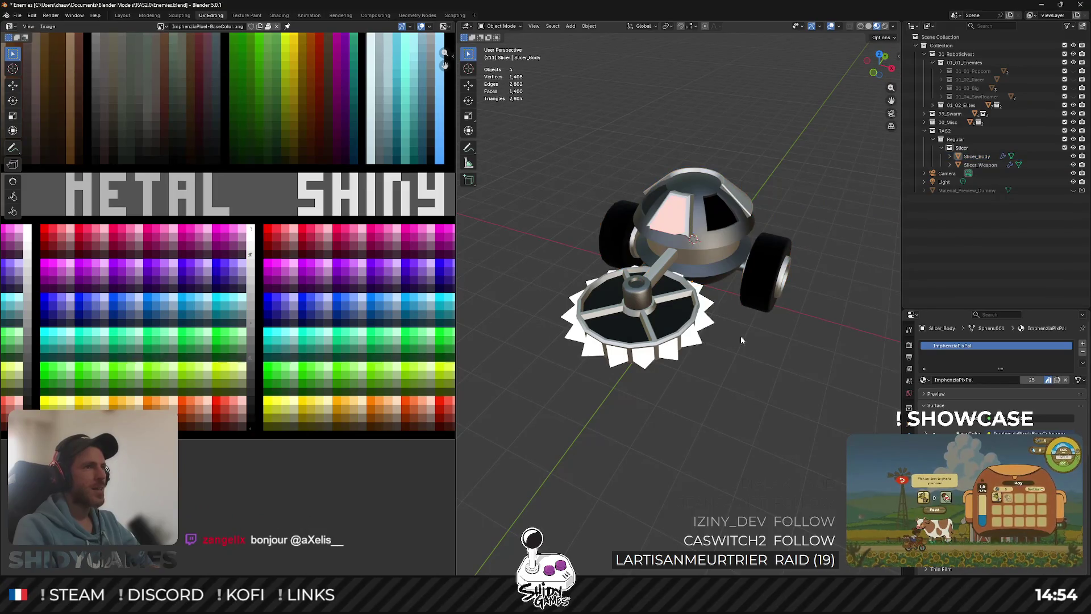
left_click_drag(717, 222, 507, 84)
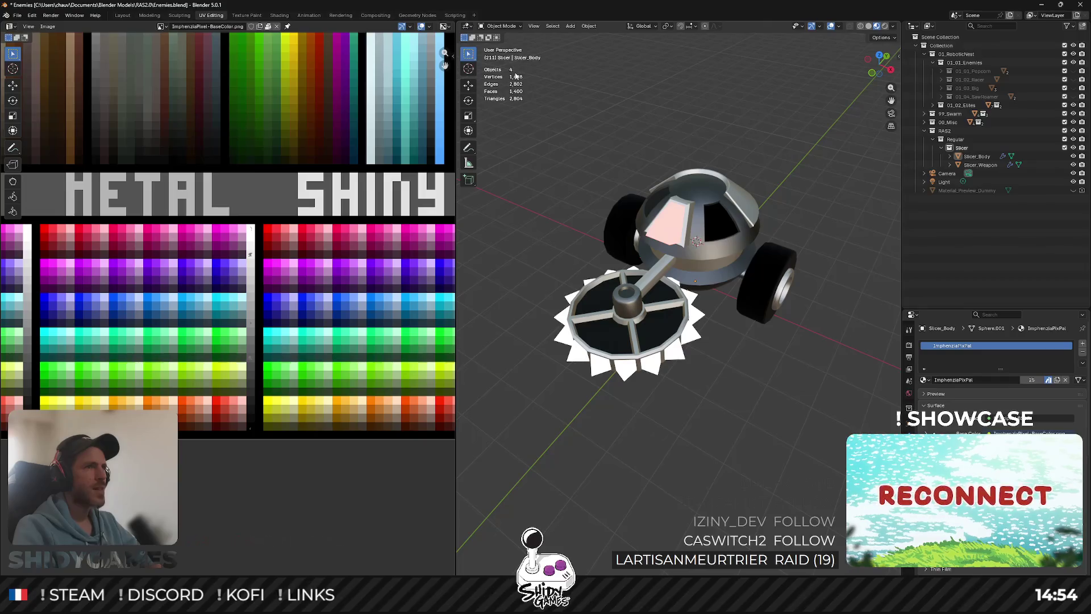
left_click_drag(792, 265, 838, 161)
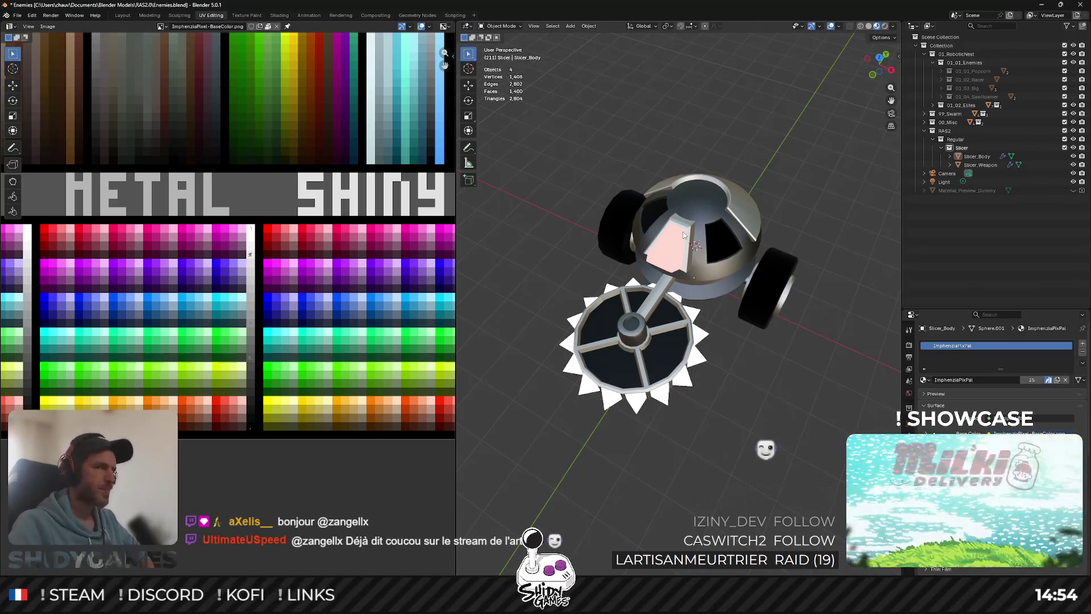
left_click(662, 314)
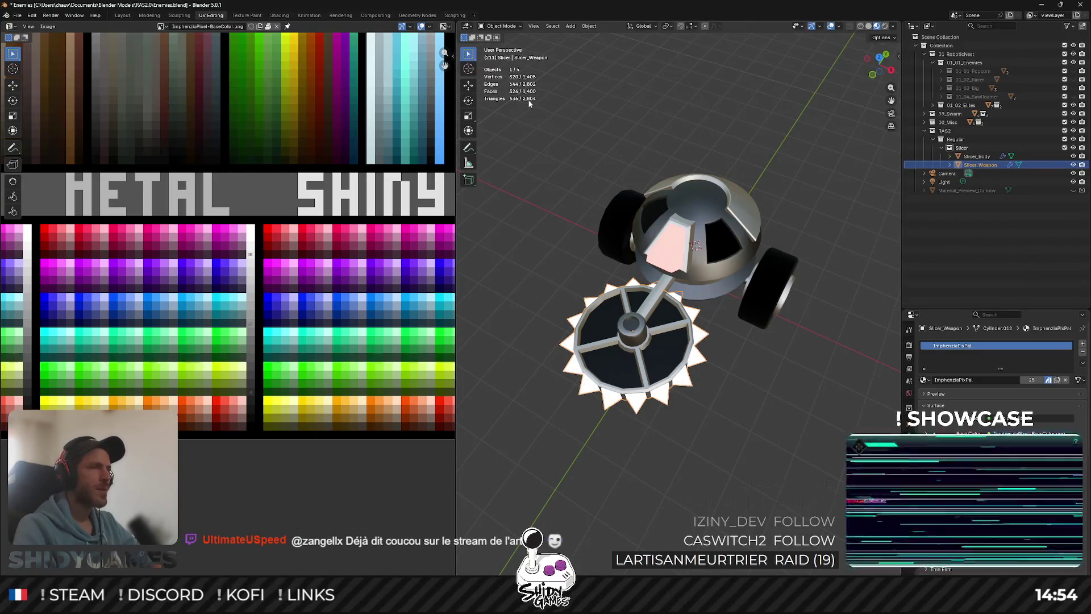
left_click(519, 335)
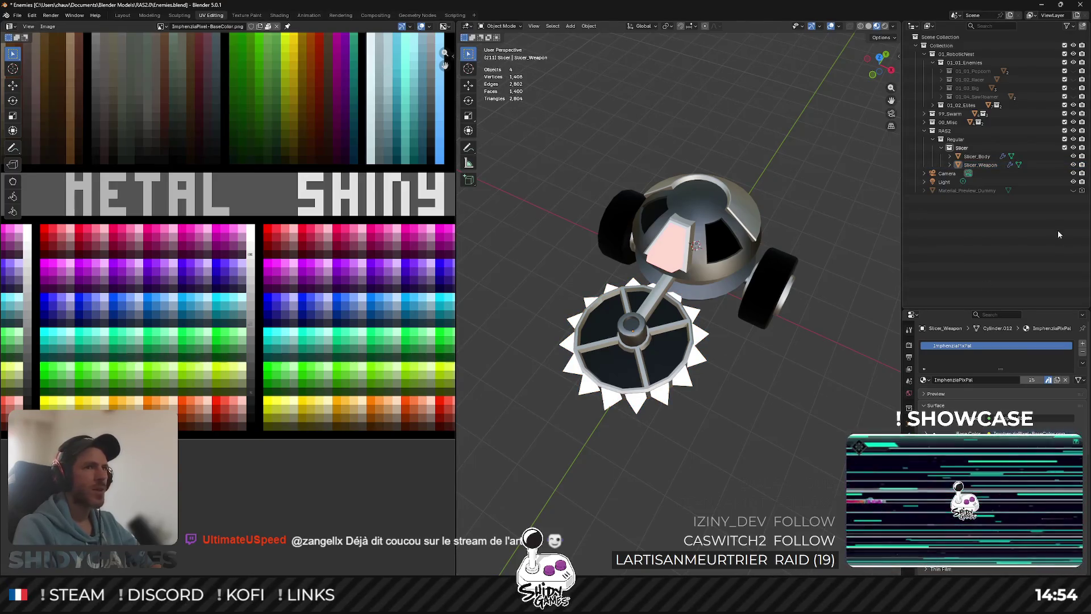
left_click(989, 159)
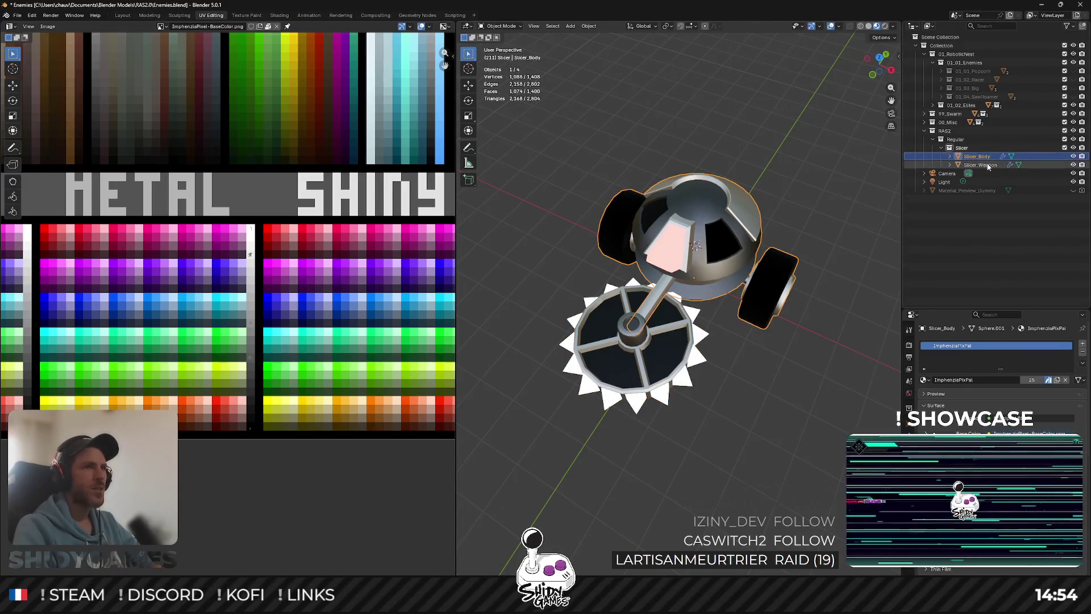
left_click(988, 166)
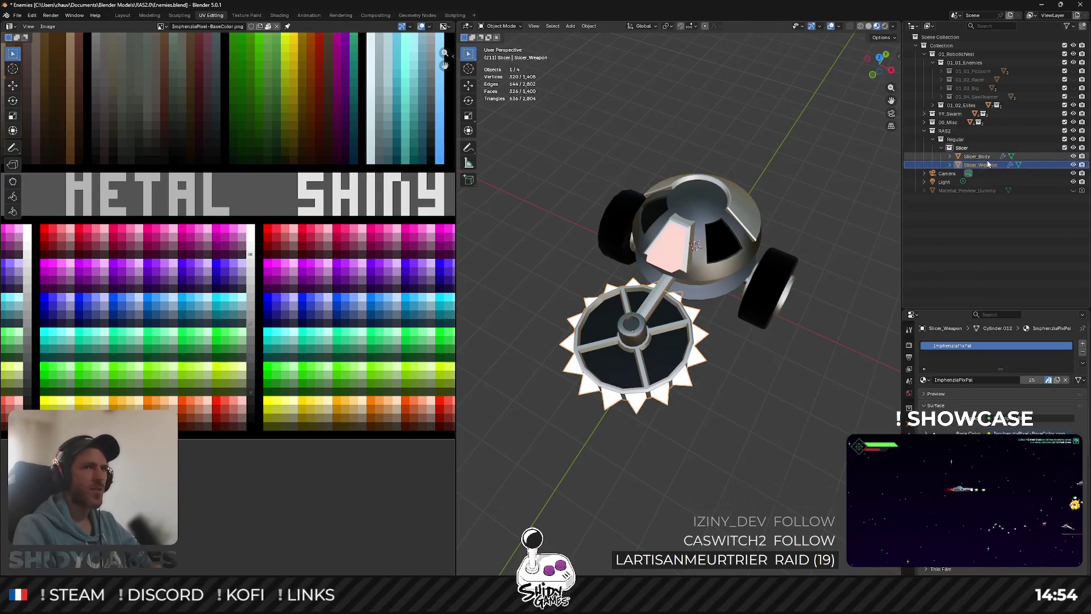
left_click(625, 469)
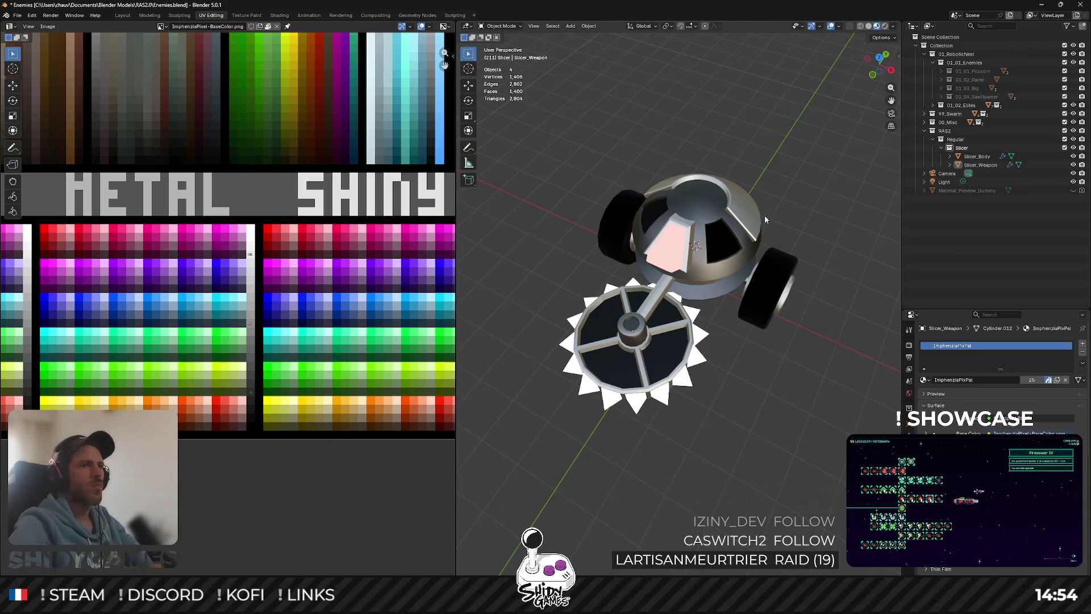
Select Slicer_Body, save the Blender file with Ctrl+S, and switch to Unity.
left_click_drag(765, 219, 717, 192)
left_click(715, 274)
left_click_drag(816, 139, 682, 140)
key("ctrl+s")
key("alt+Tab")
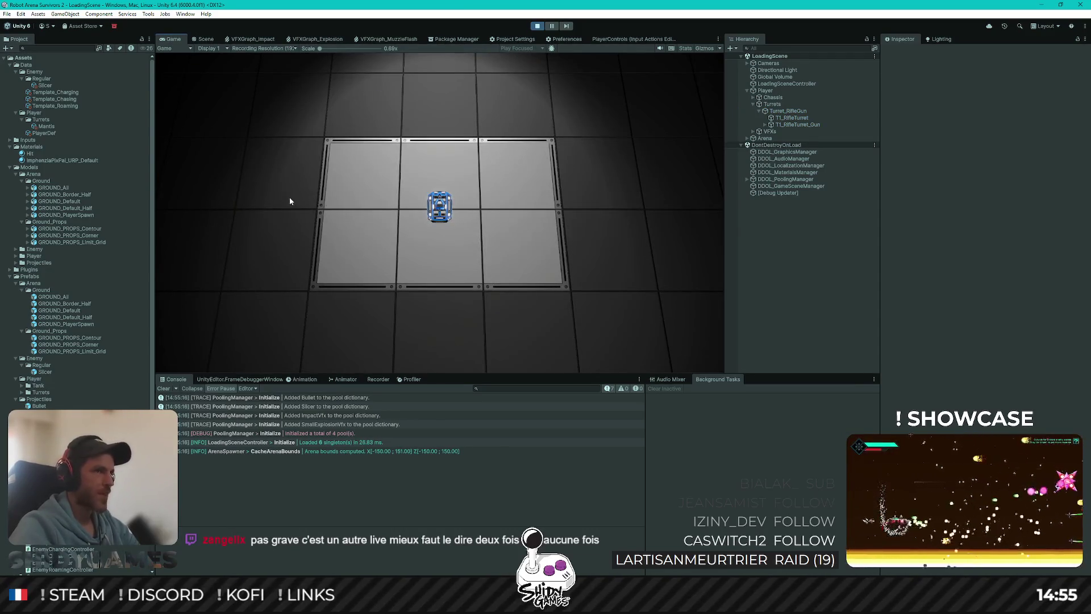
Turn on the Game view Stats overlay while the Slicer swarm runs in Play mode.
left_click(685, 49)
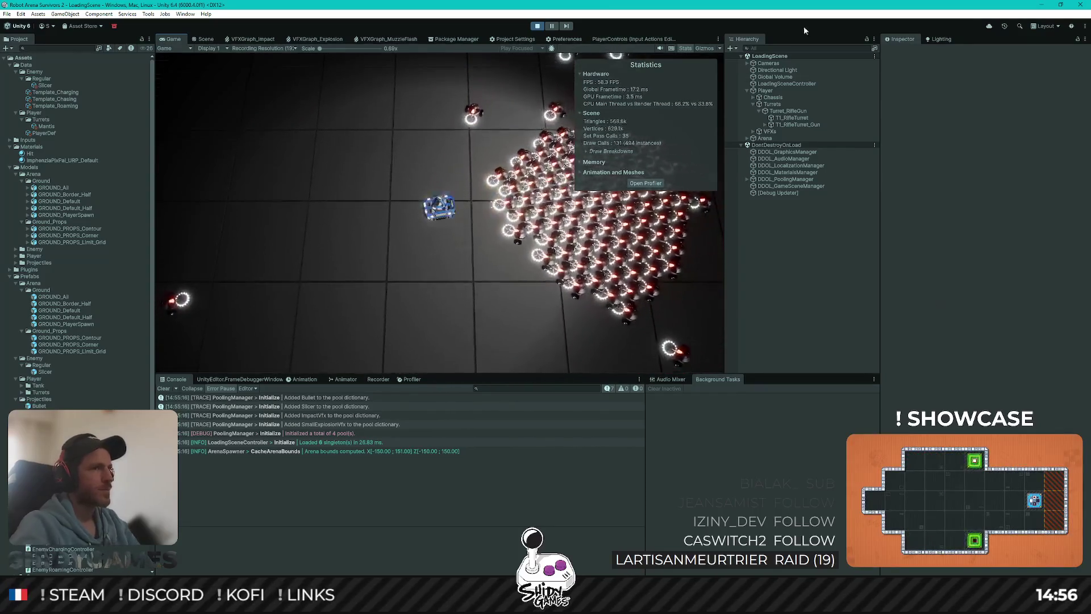
Hide Stats, exit Play mode, and inspect the Slicer prefab from Prefabs/Enemy/Regular.
left_click(685, 48)
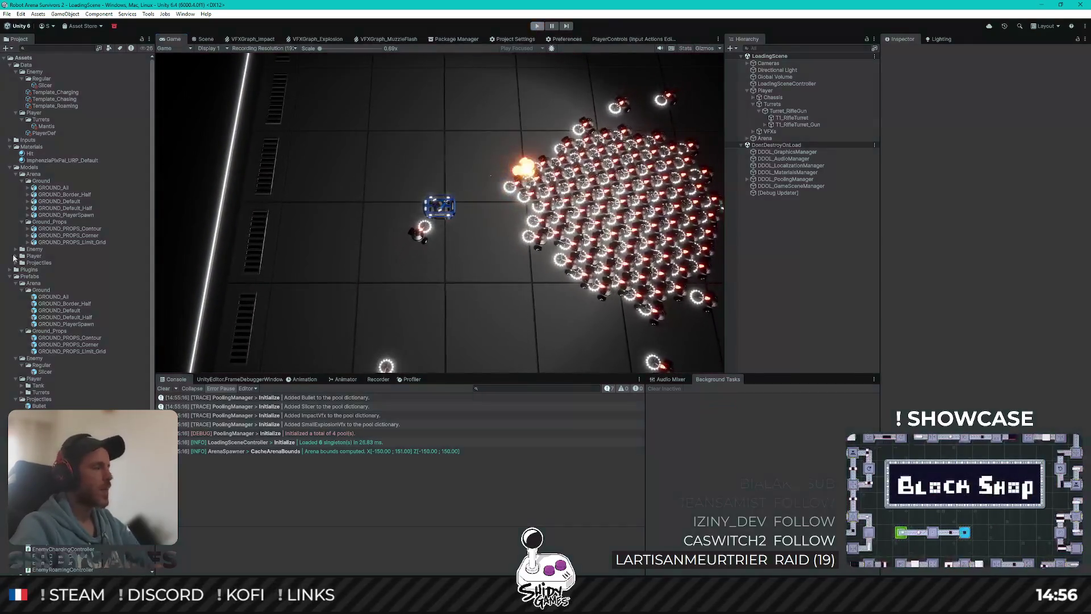
left_click(537, 26)
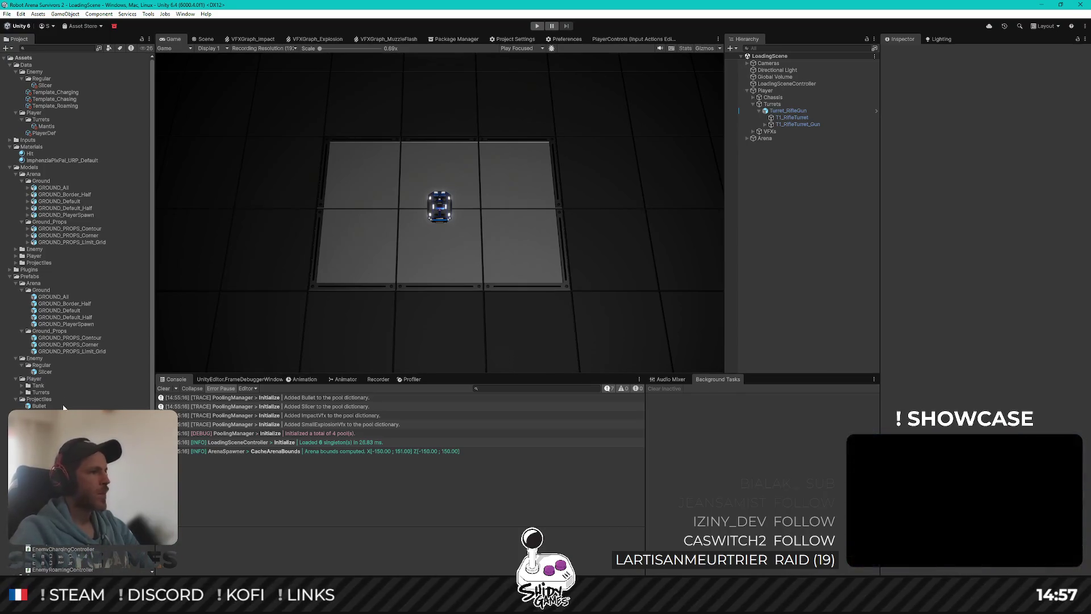
left_click(50, 373)
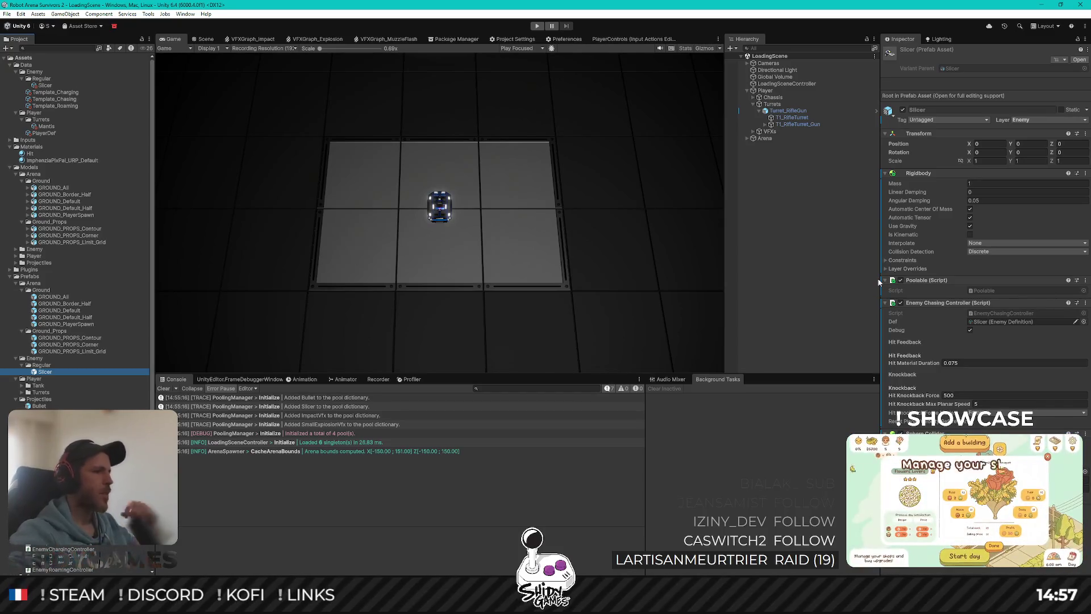
left_click(774, 243)
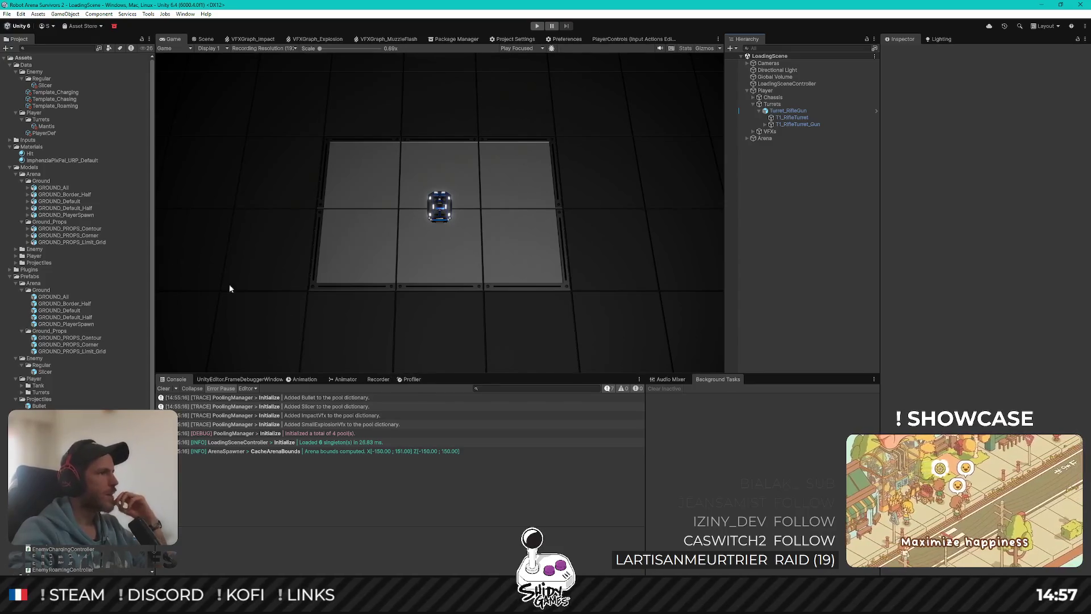
Inspect the ImphenziaPixPal_URP_Default material, deselect it, and show the Scene view.
left_click(58, 161)
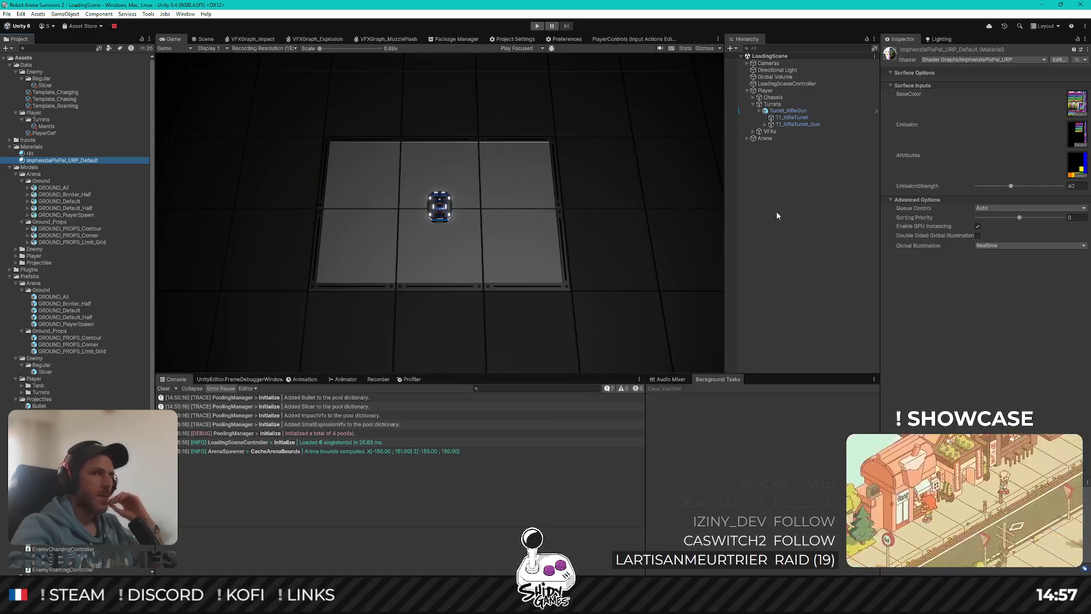
left_click(797, 233)
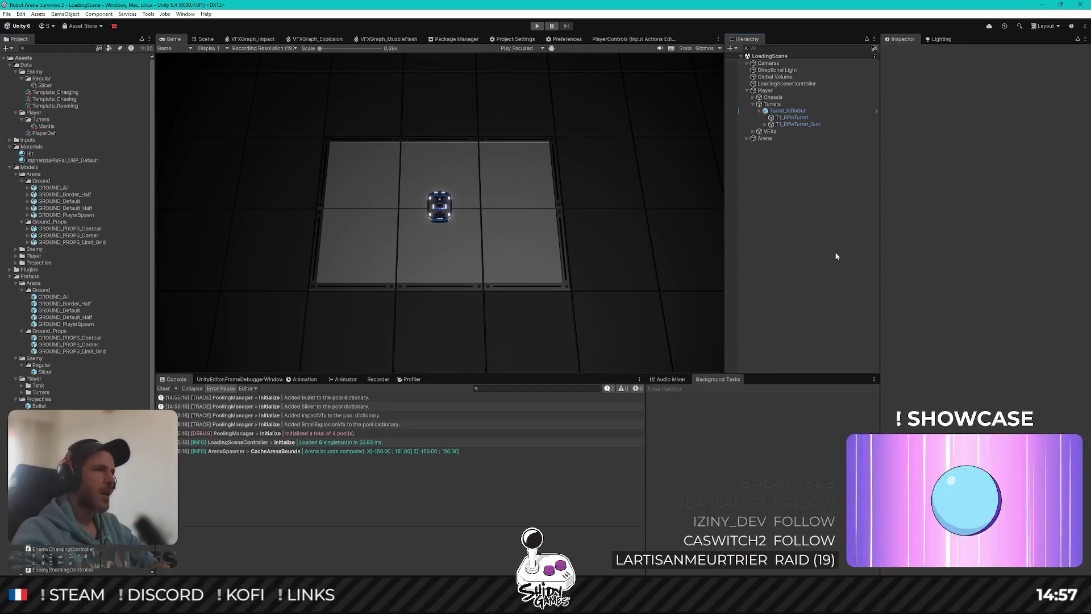
left_click(206, 40)
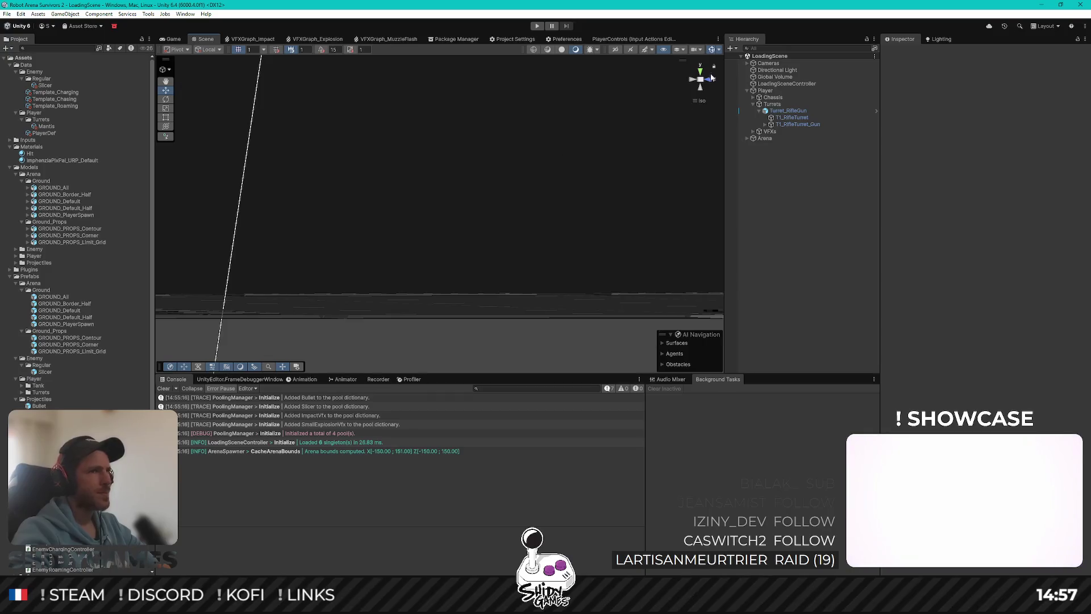
View the arena top-down and select ground tiles, then their parent GROUND_All.
left_click(701, 71)
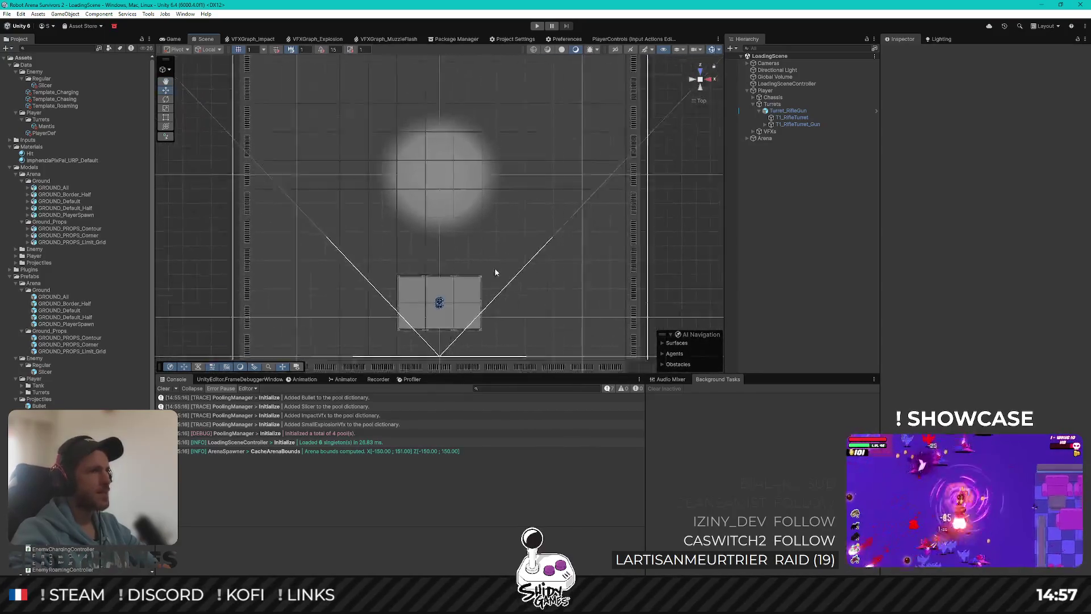
scroll(495, 273, "down", 5)
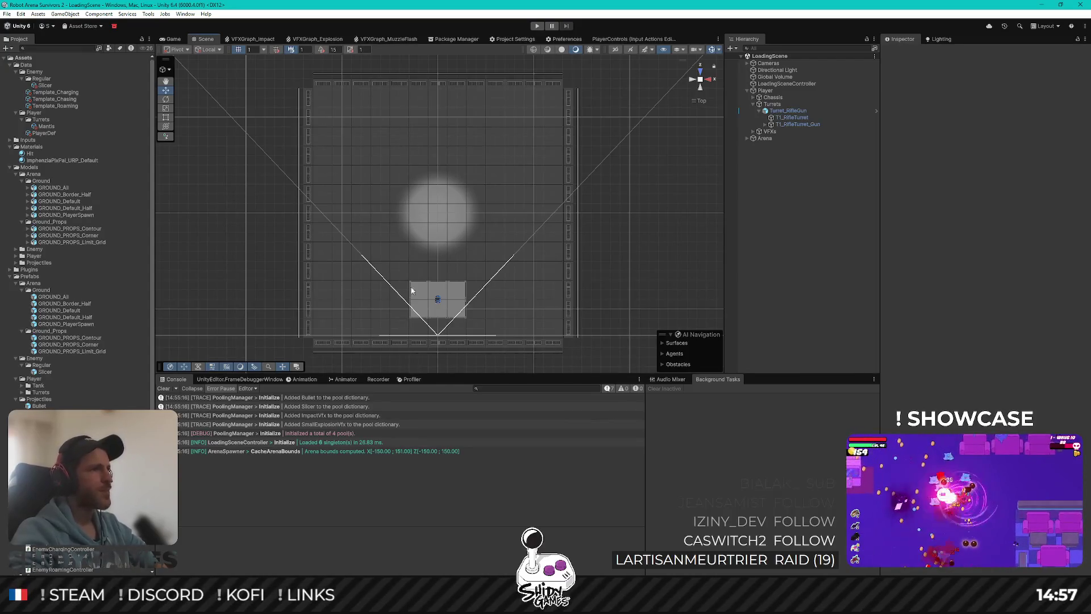
left_click(379, 195)
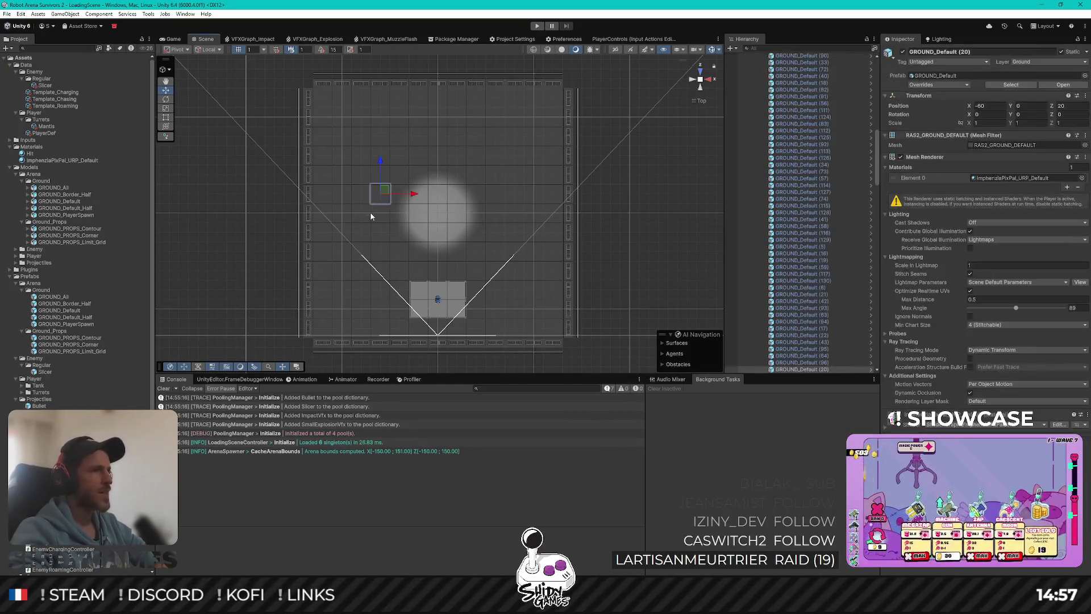
left_click(361, 177)
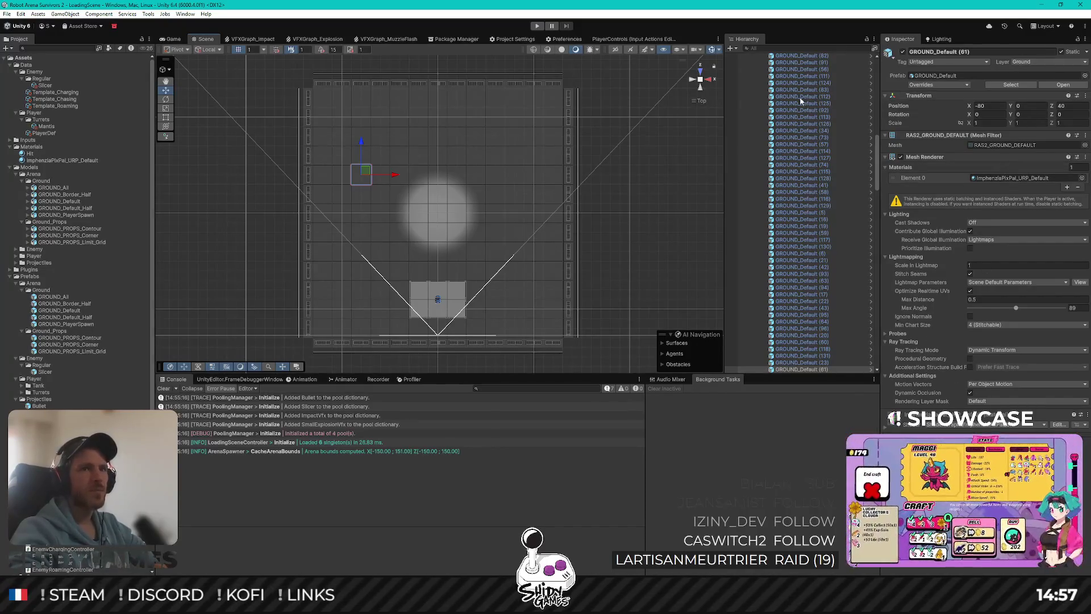
left_click(645, 265)
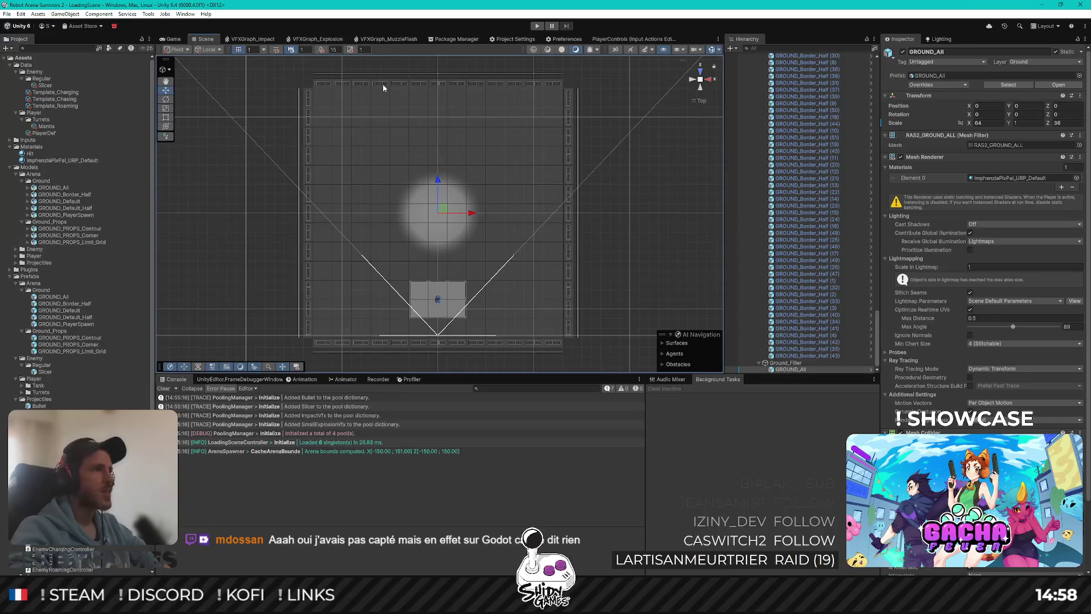
Start Play mode with Ctrl+P, collapse the Ground group in the Hierarchy, and switch to Rider.
key("ctrl+p")
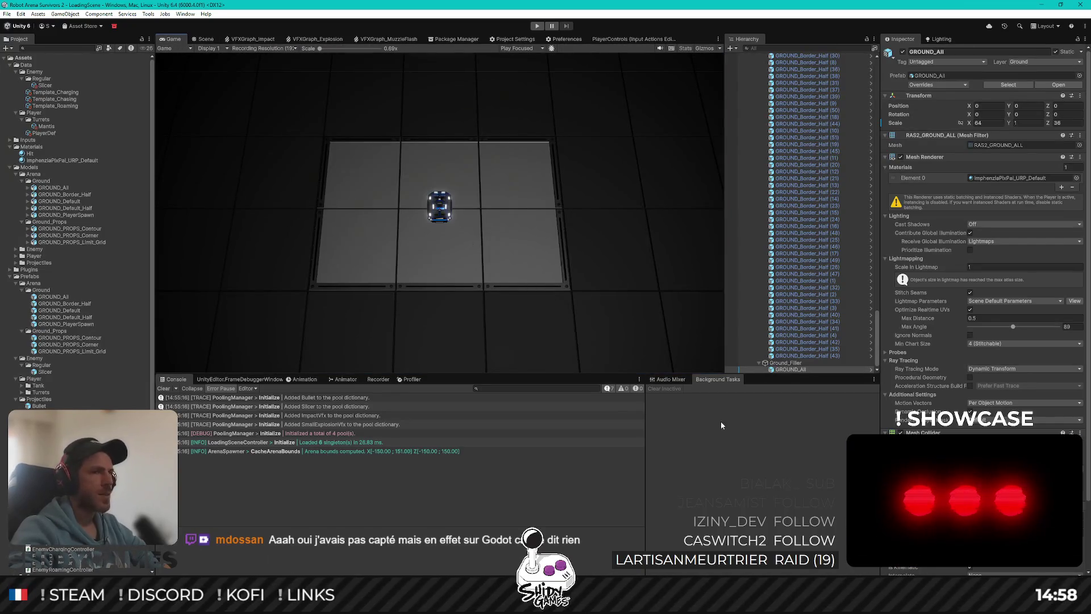
scroll(849, 178, "up", 15)
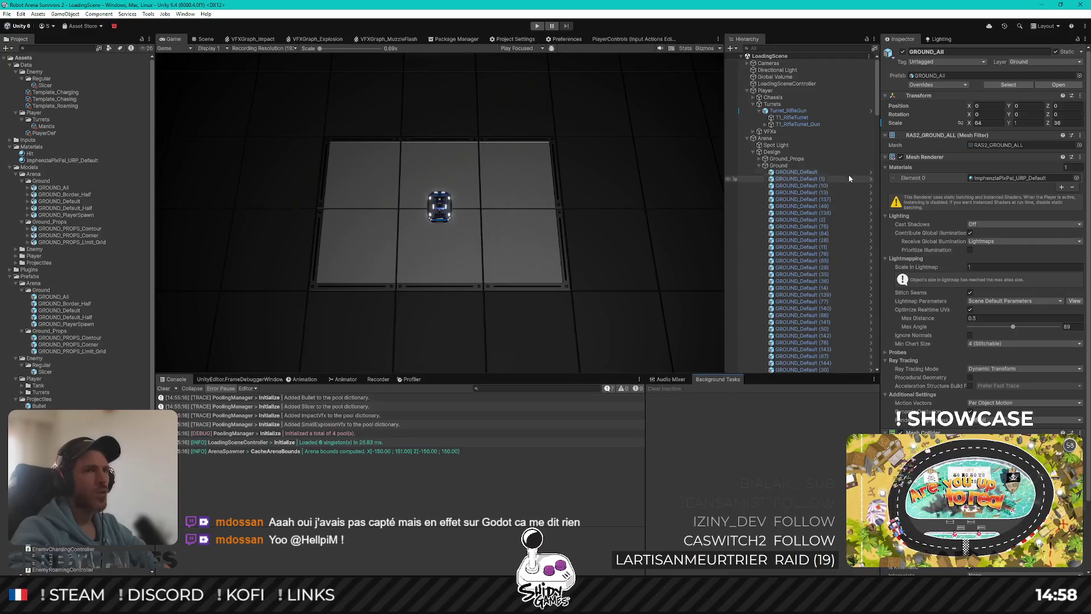
left_click(759, 166)
left_click(801, 281)
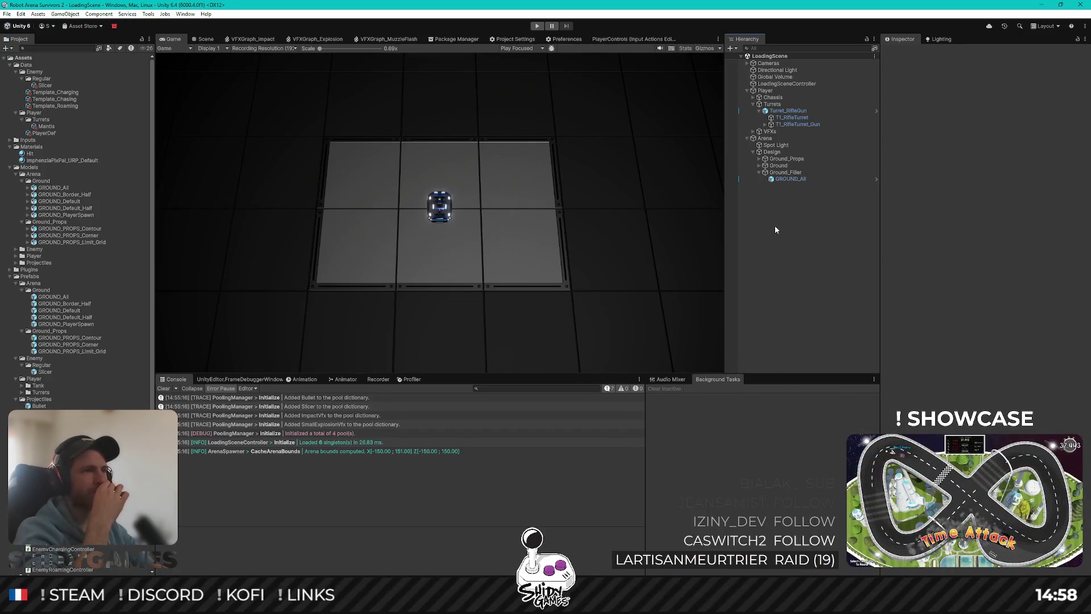
key("alt+Tab")
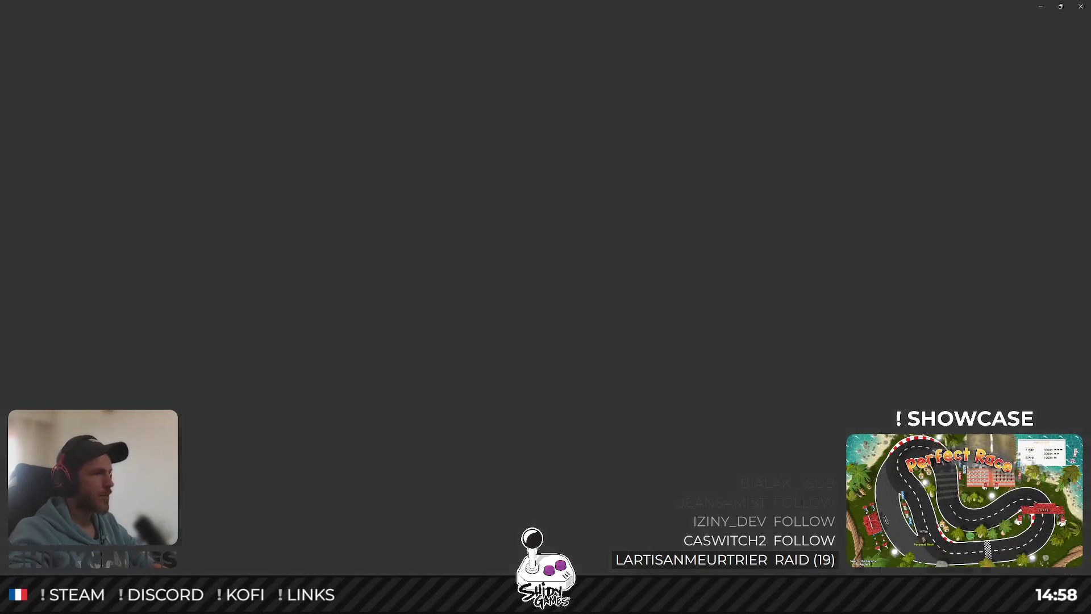
In EnemyAttackSaw.cs, find the blank line before the PlayerController lookup in TryDealDamage.
left_click(665, 23)
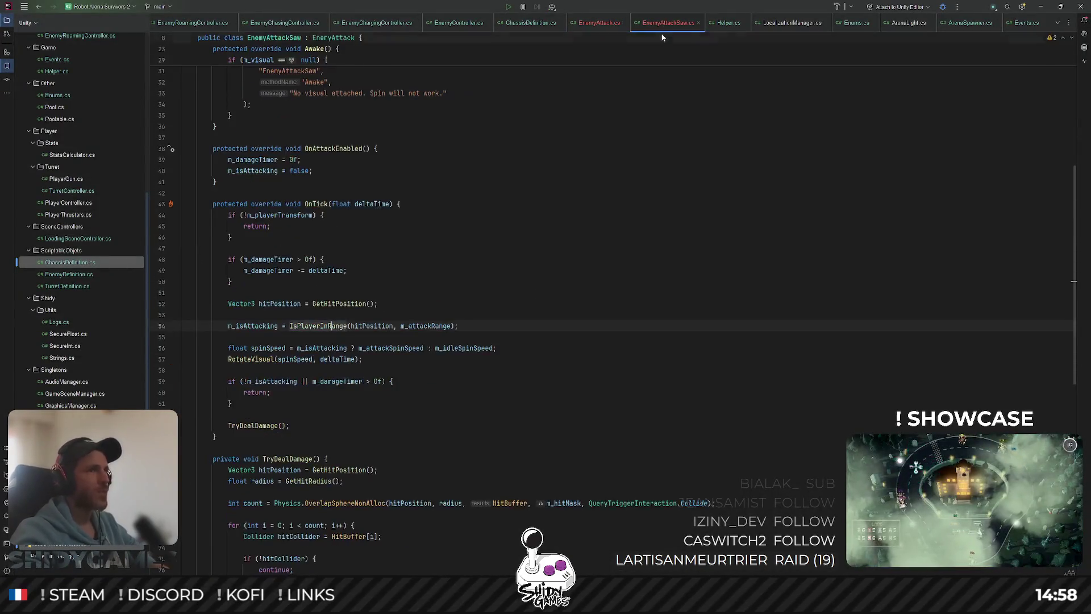
scroll(715, 302, "down", 8)
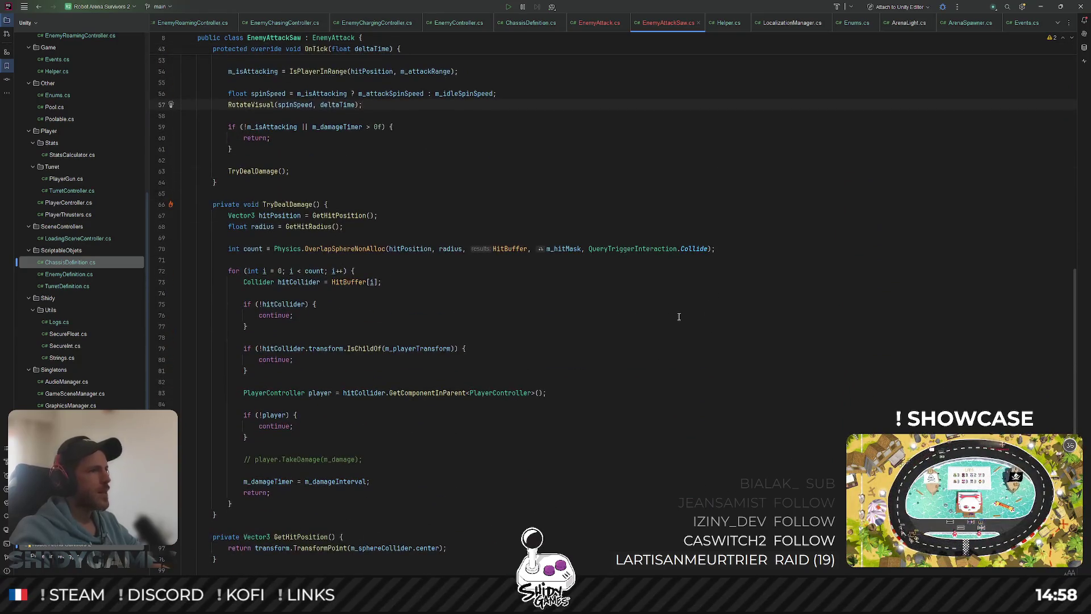
left_click(398, 216)
scroll(460, 218, "down", 2)
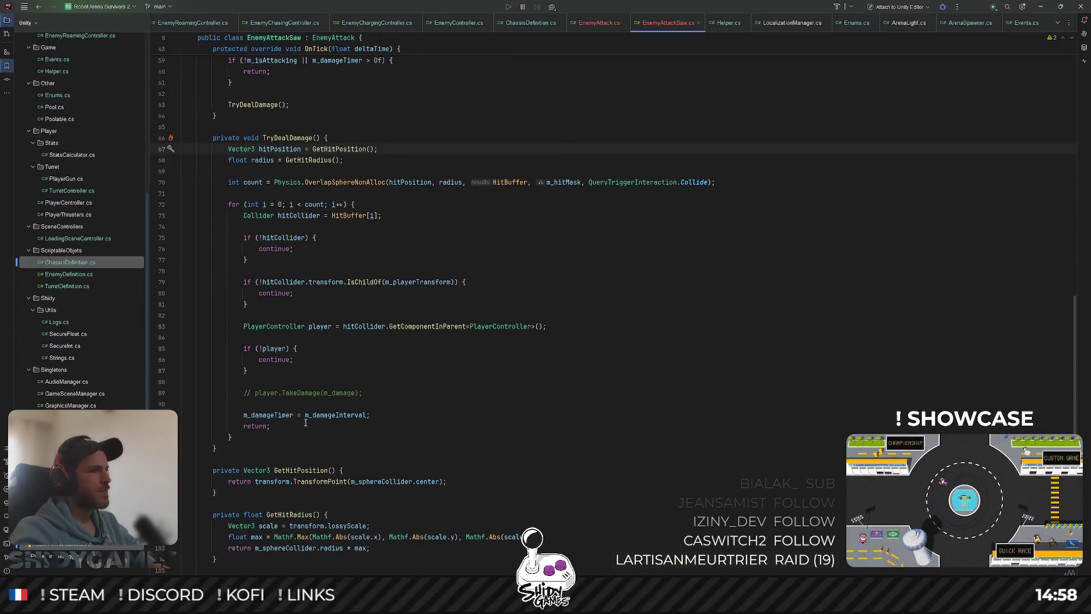
left_click(480, 359)
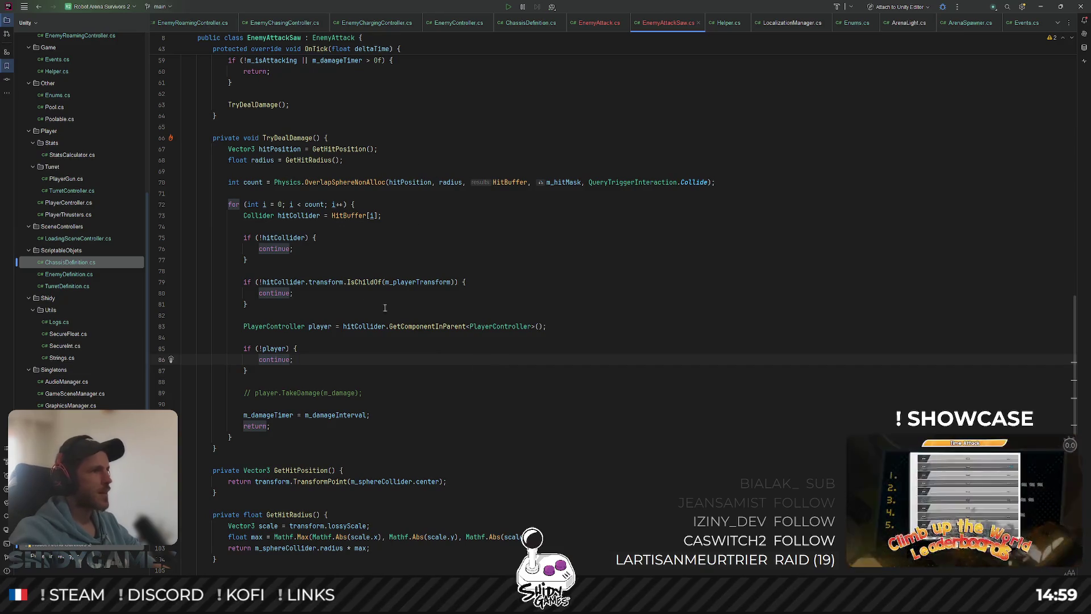
left_click(591, 316)
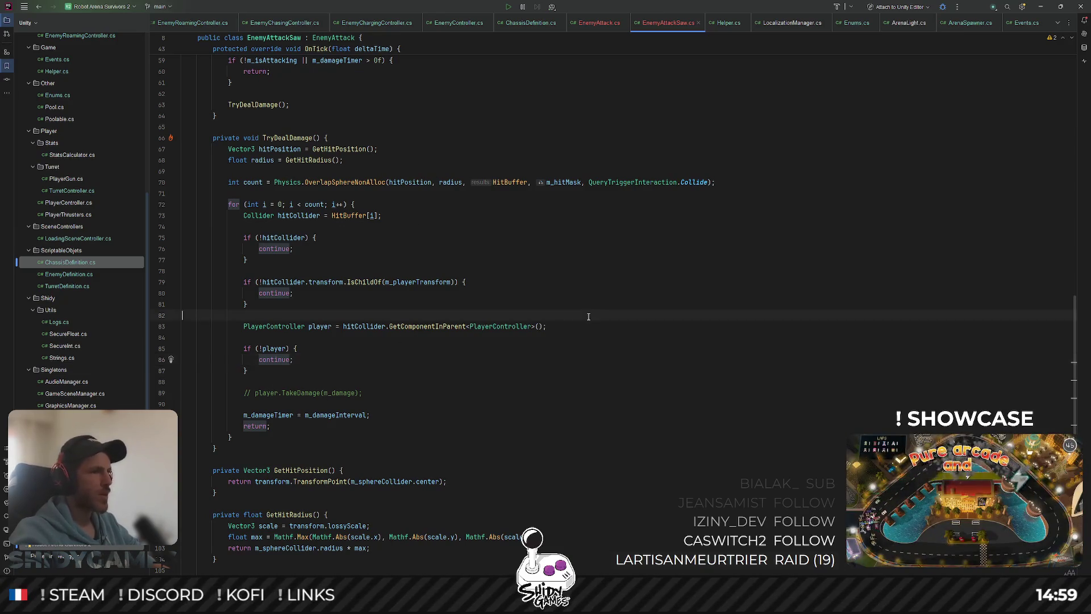
scroll(602, 310, "down", 2)
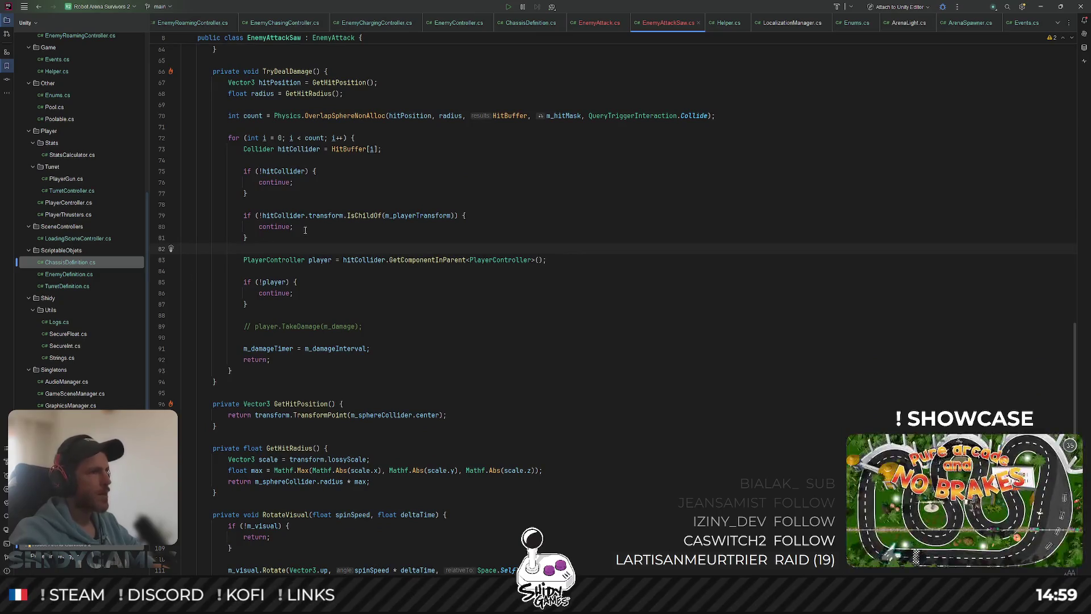
Add an empty if (hitCollider.TryGetComponent(out PlayerController playerController)) { } check.
key("Return")
key("Return")
key("Up")
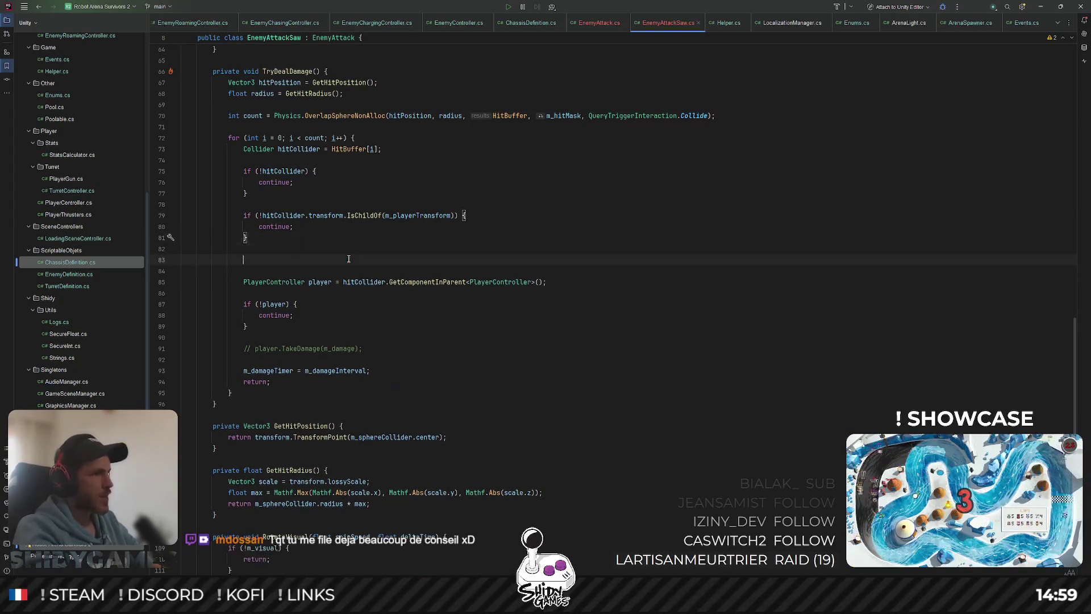
type("if (")
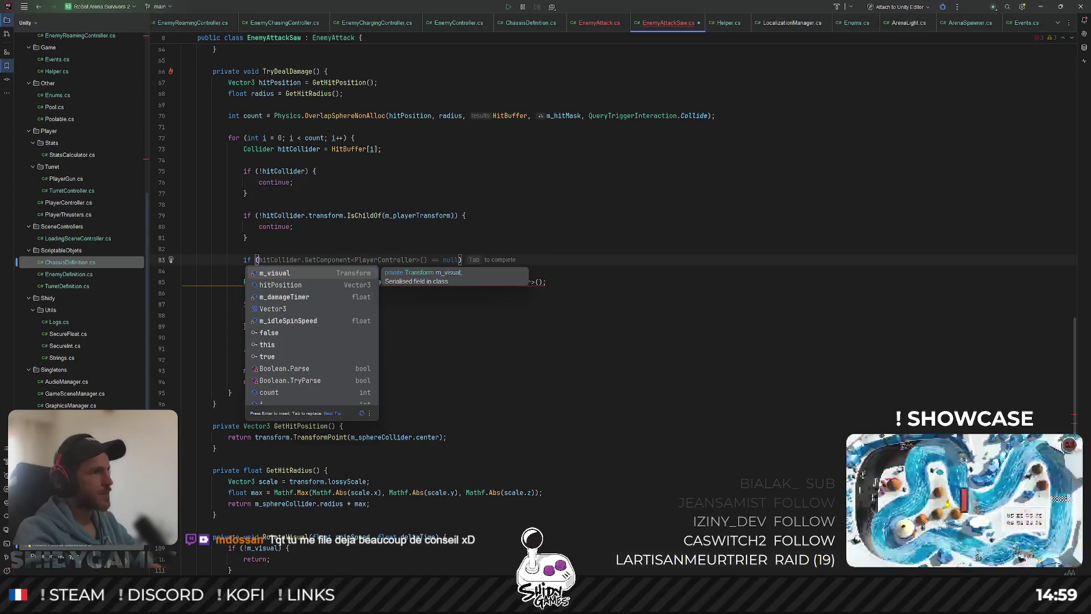
type("hitC")
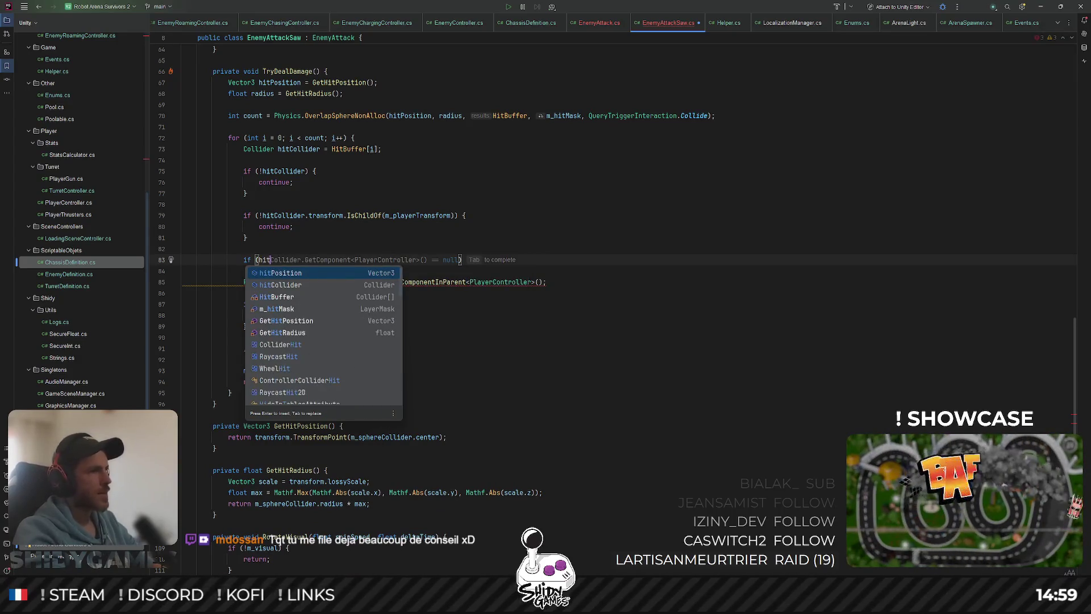
key("Return")
type(".Try")
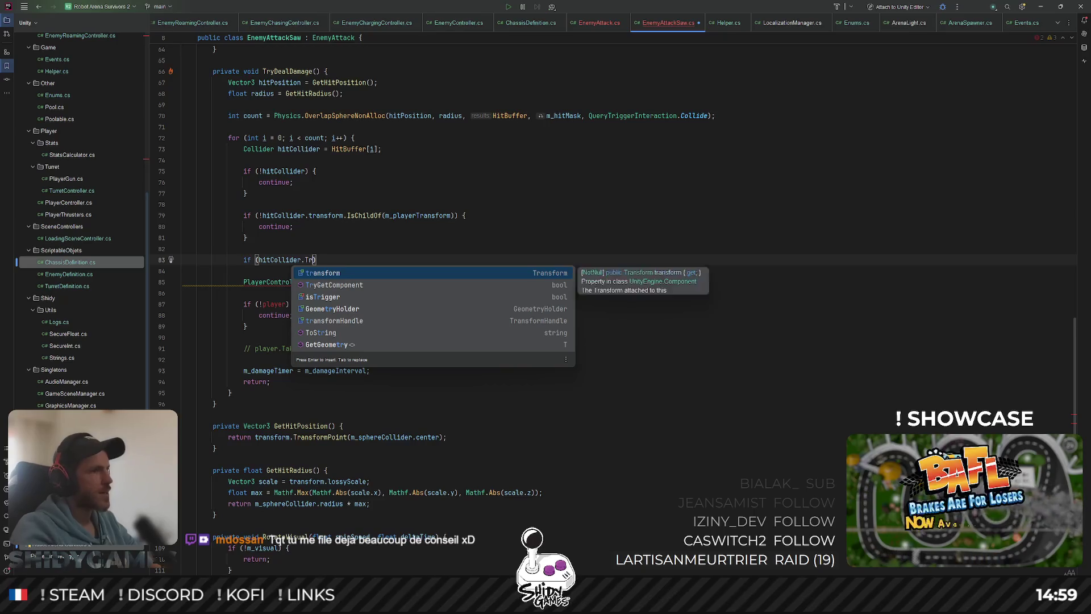
key("Return")
type("out PlayerC")
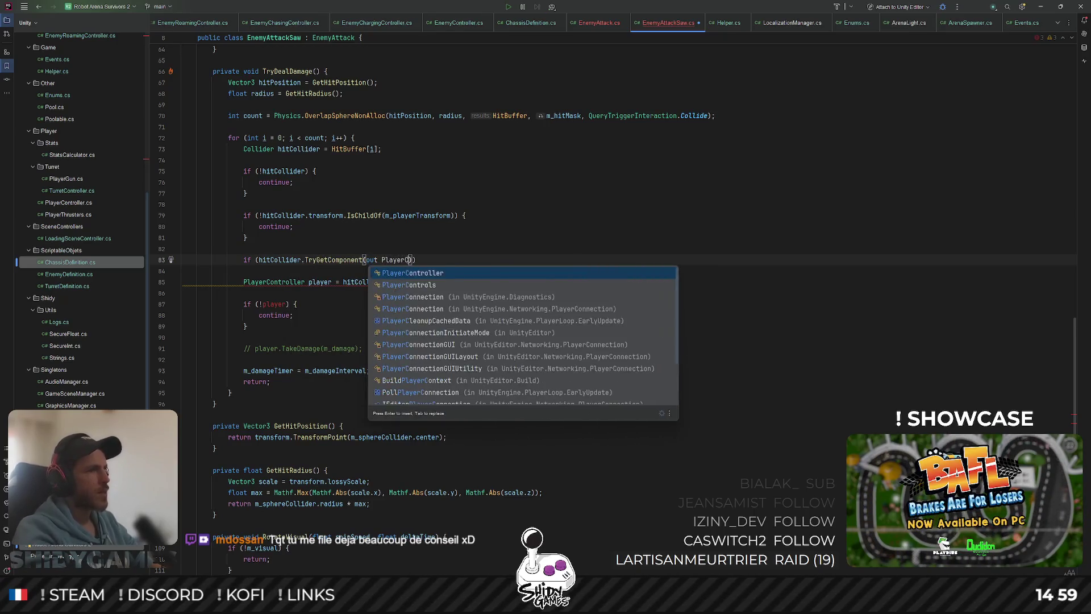
key("Return")
type("playe")
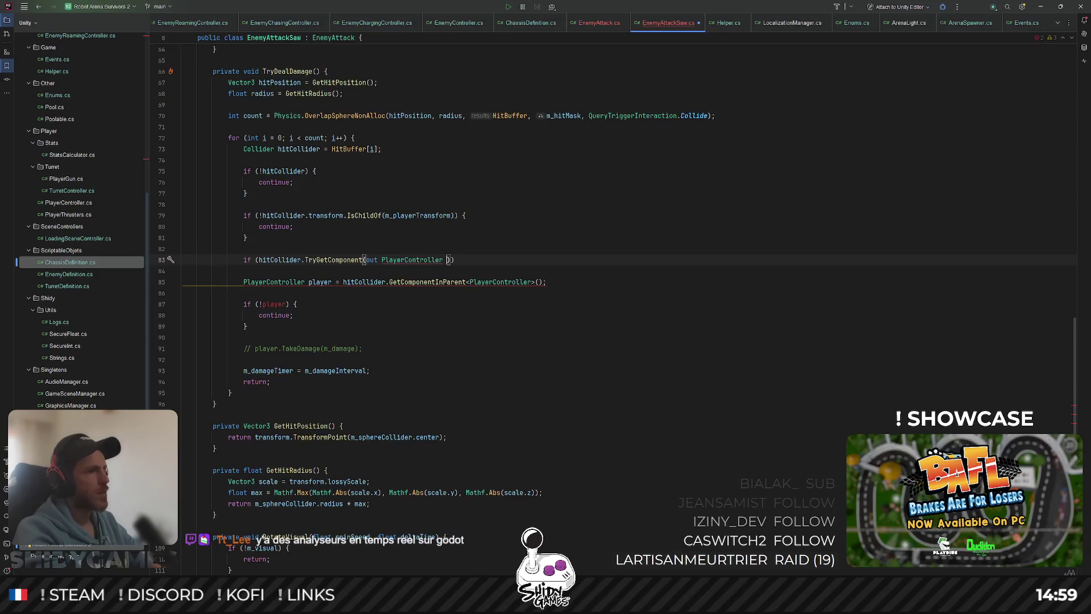
type("rContro")
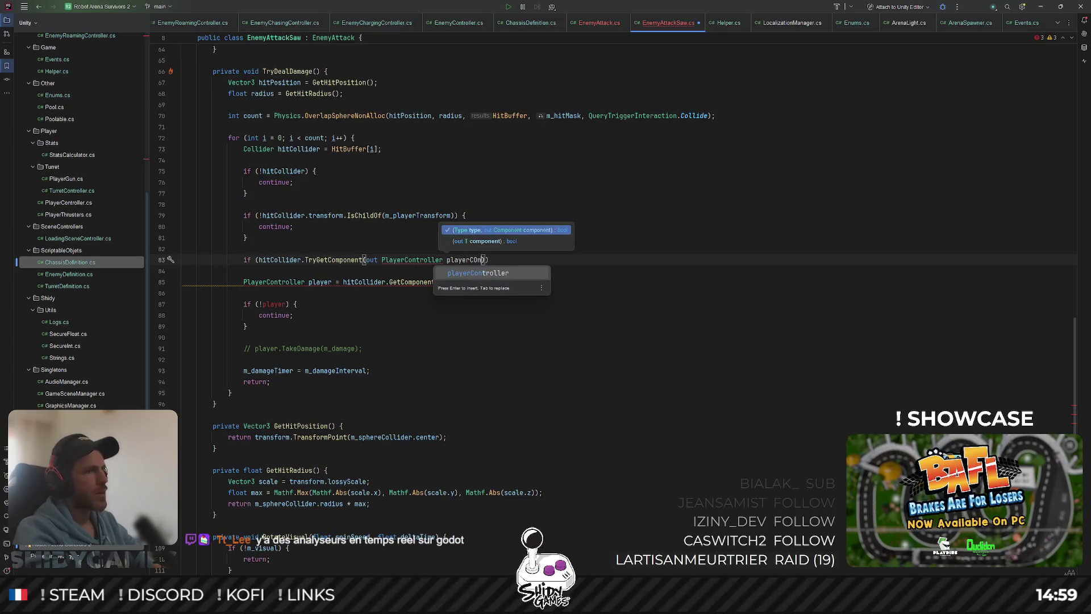
type("ller)) {")
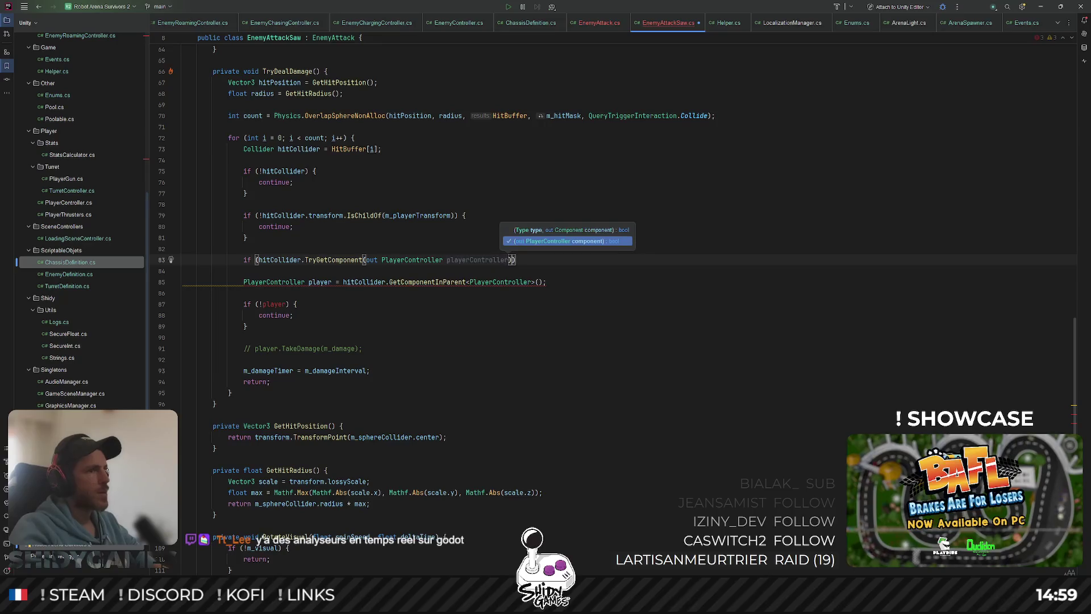
key("Return")
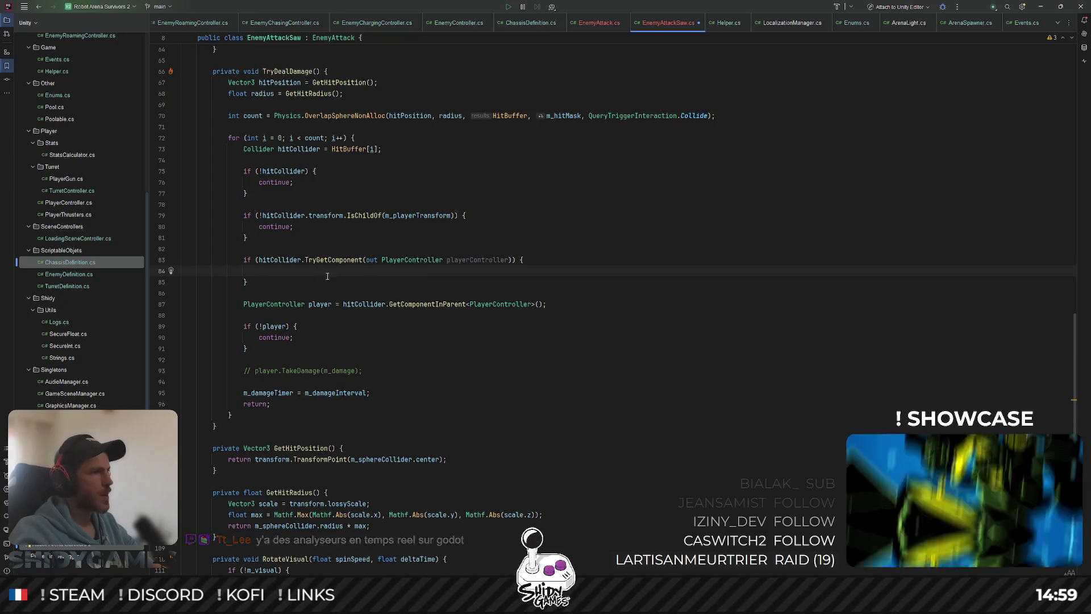
Highlight uses of the old player variable and place the caret after its null check.
double_click(274, 327)
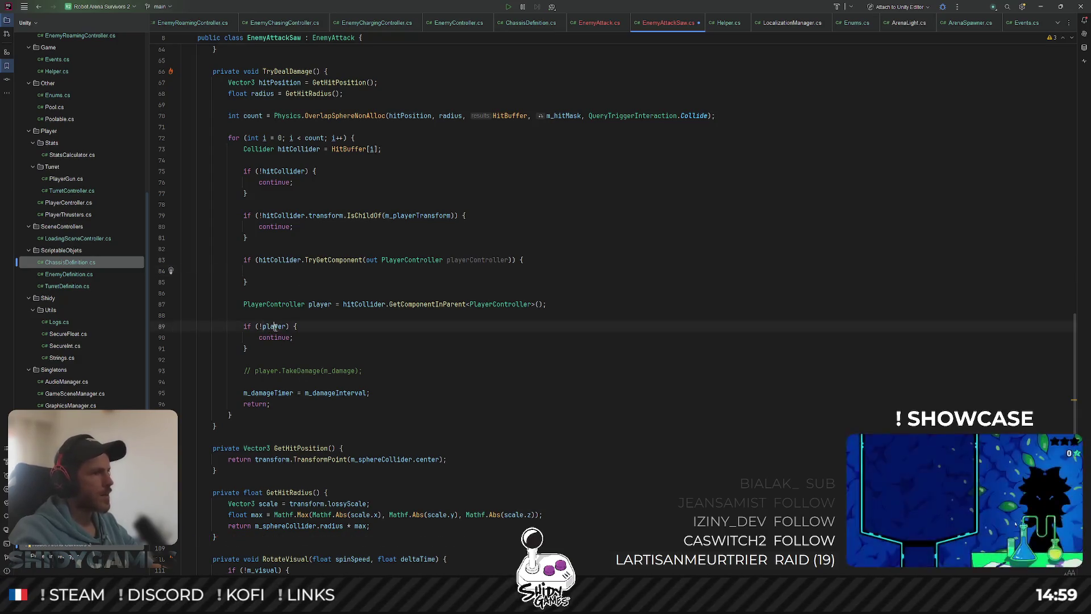
left_click(272, 272)
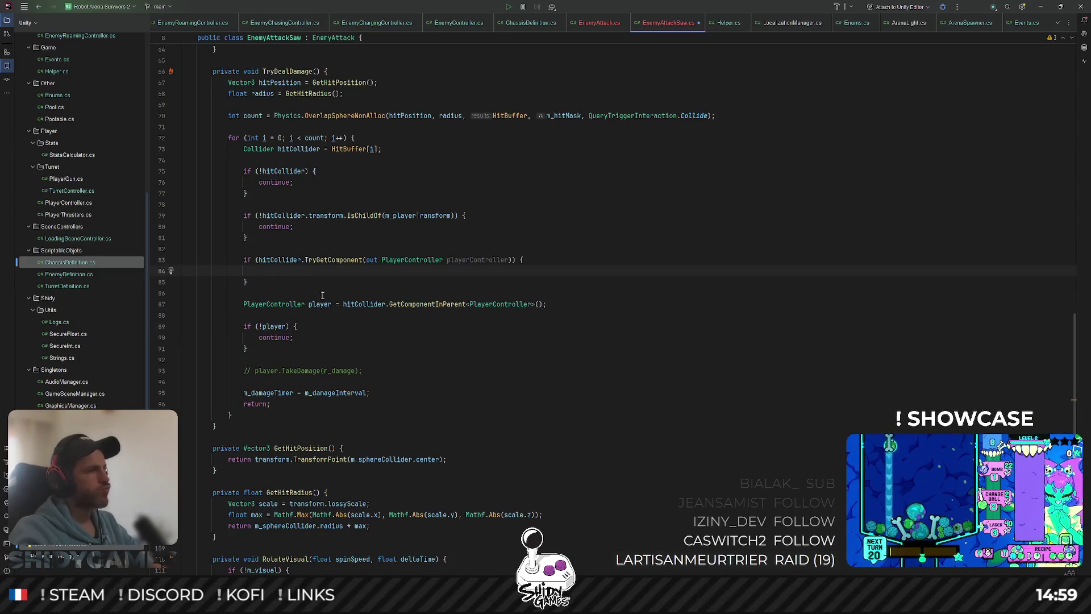
left_click(314, 315)
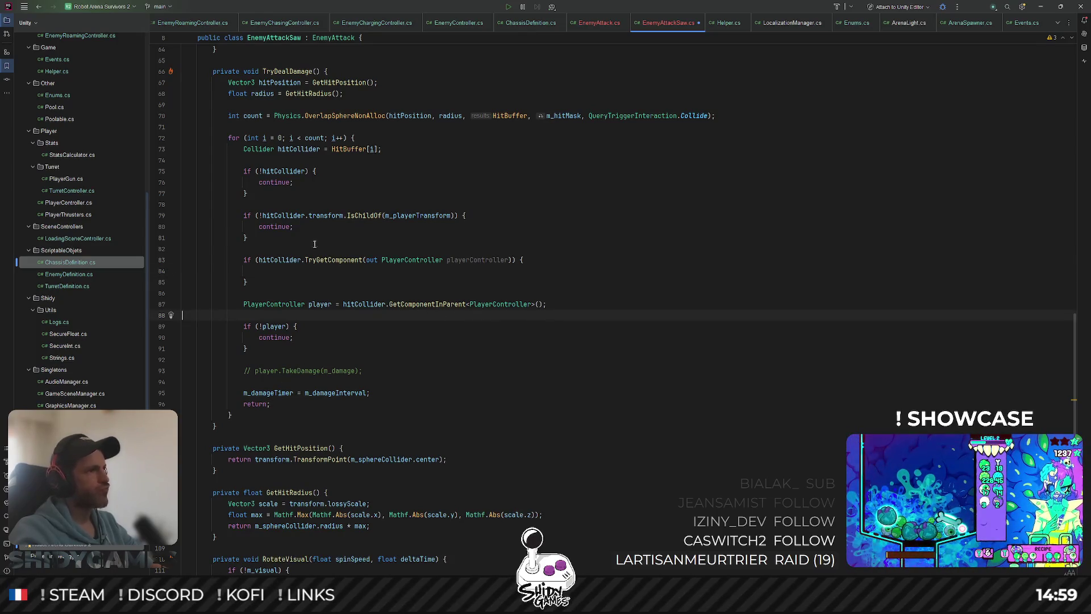
mouse_move(332, 138)
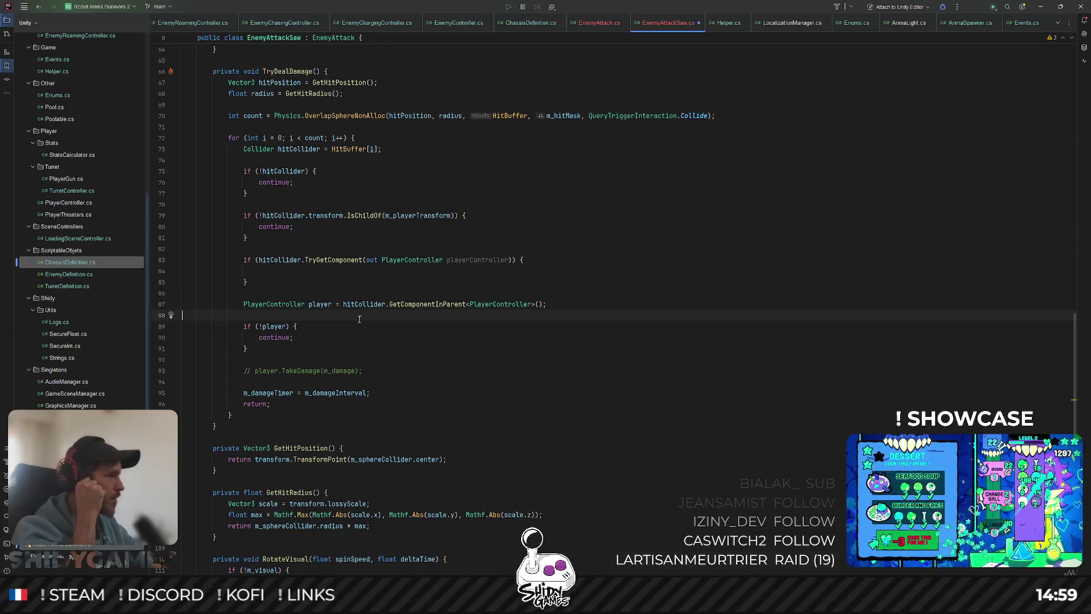
left_click(397, 348)
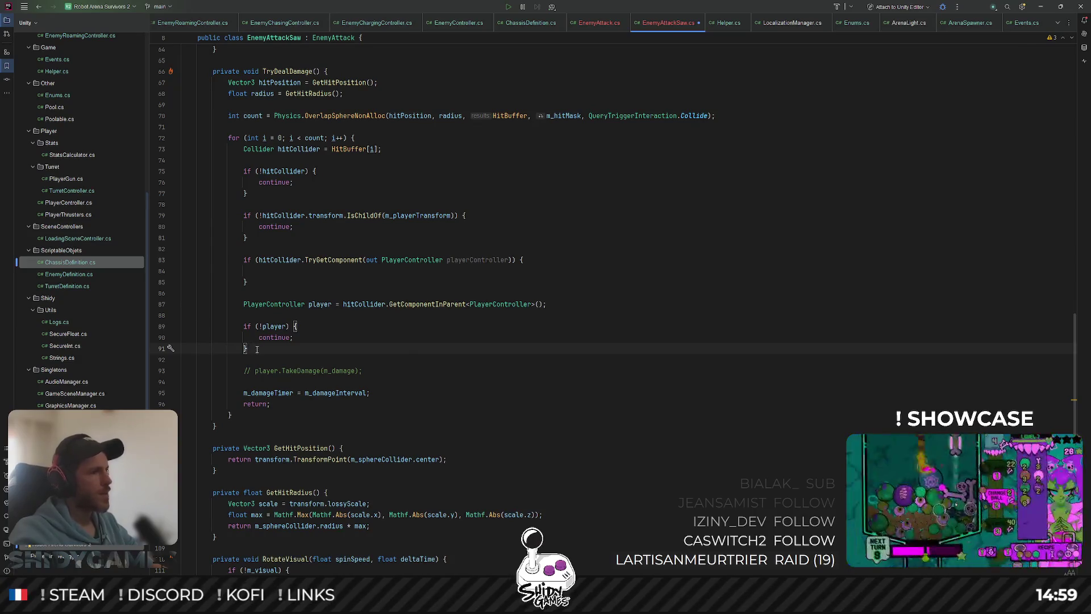
Delete the old PlayerController lookup and its null check.
left_click_drag(257, 349, 183, 300)
key("BackSpace")
key("BackSpace")
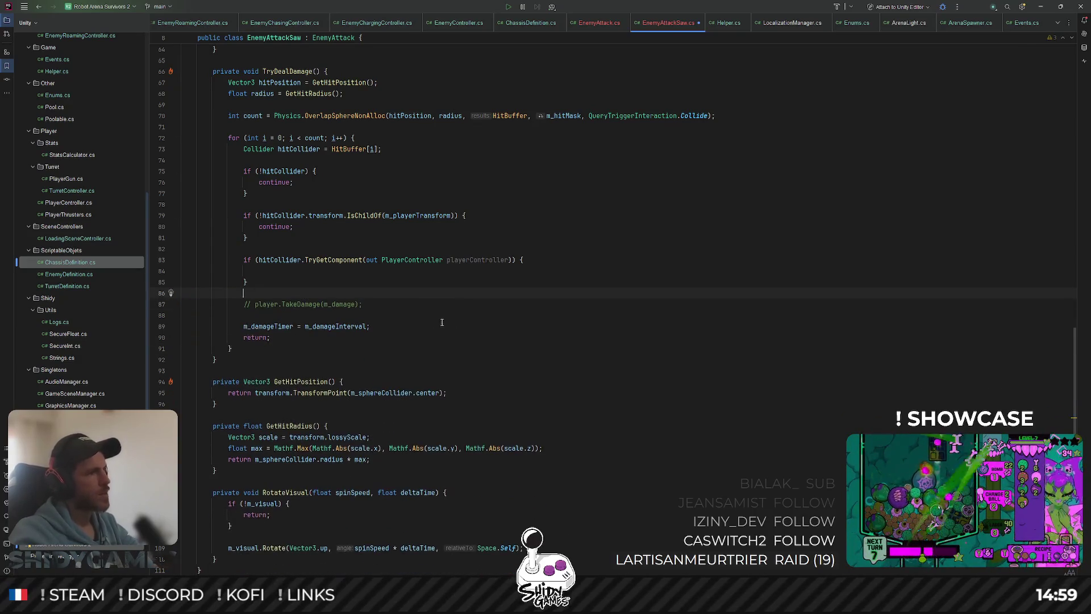
left_click(489, 317)
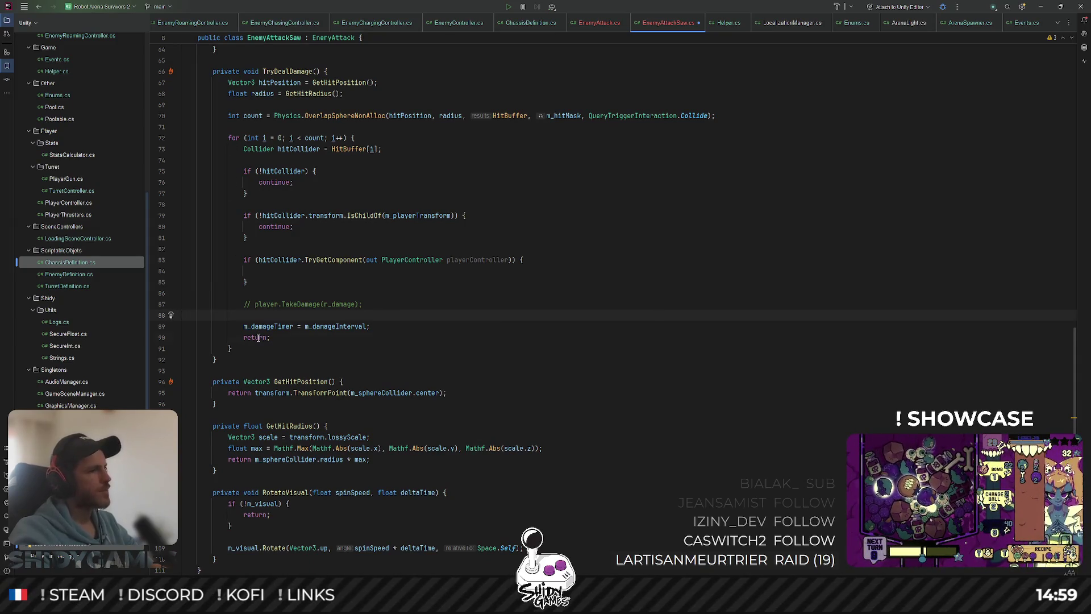
triple_click(259, 338)
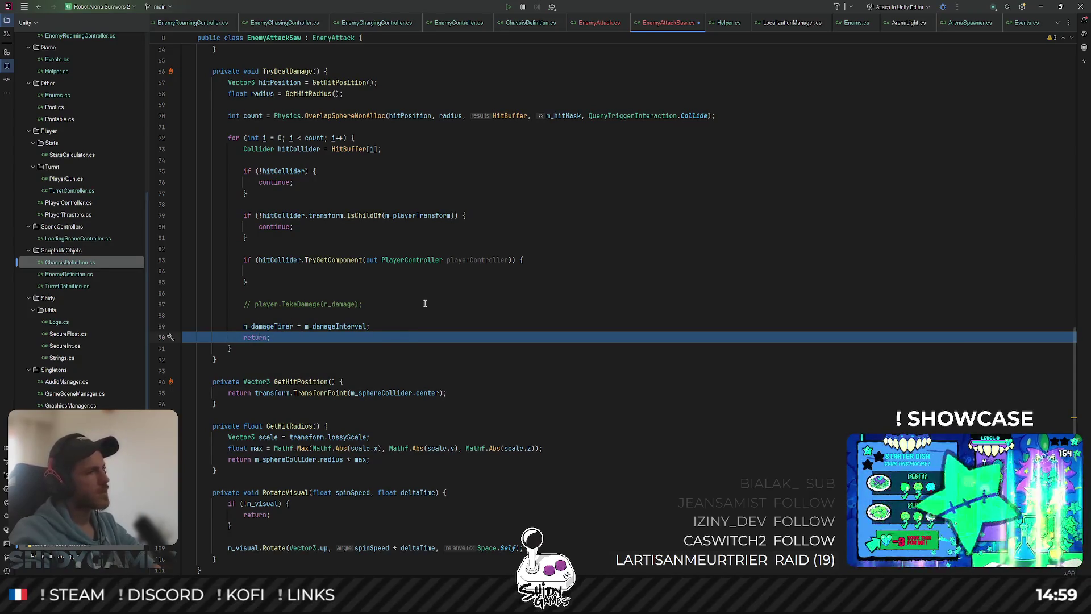
left_click(276, 280)
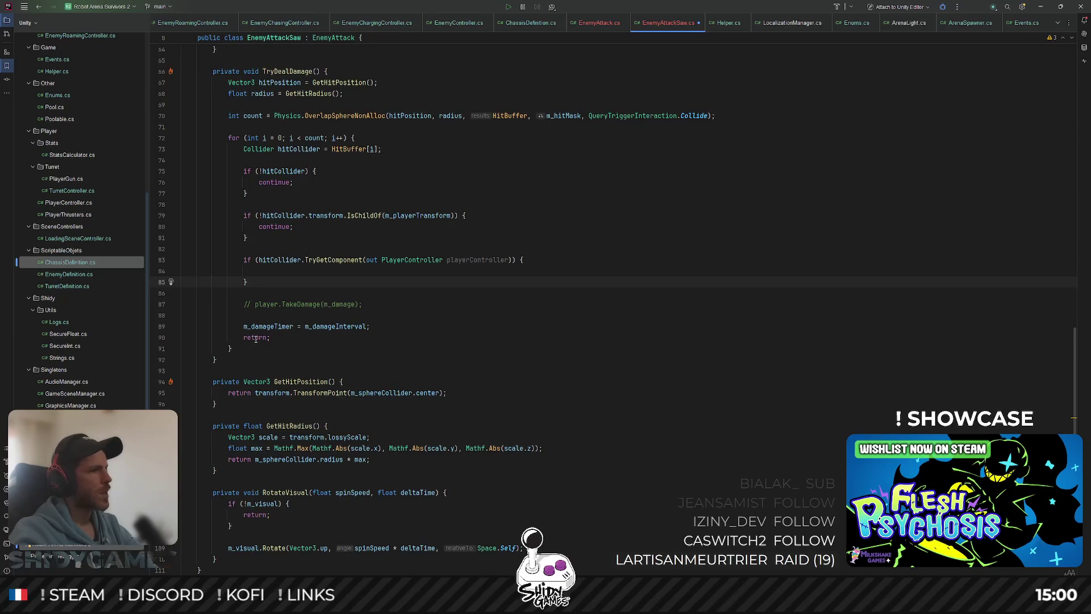
Move the damage-timer reset and return lines up into the PlayerController if-block.
mouse_move(283, 336)
left_mouse_down()
mouse_move(165, 319)
mouse_move(155, 330)
left_mouse_up()
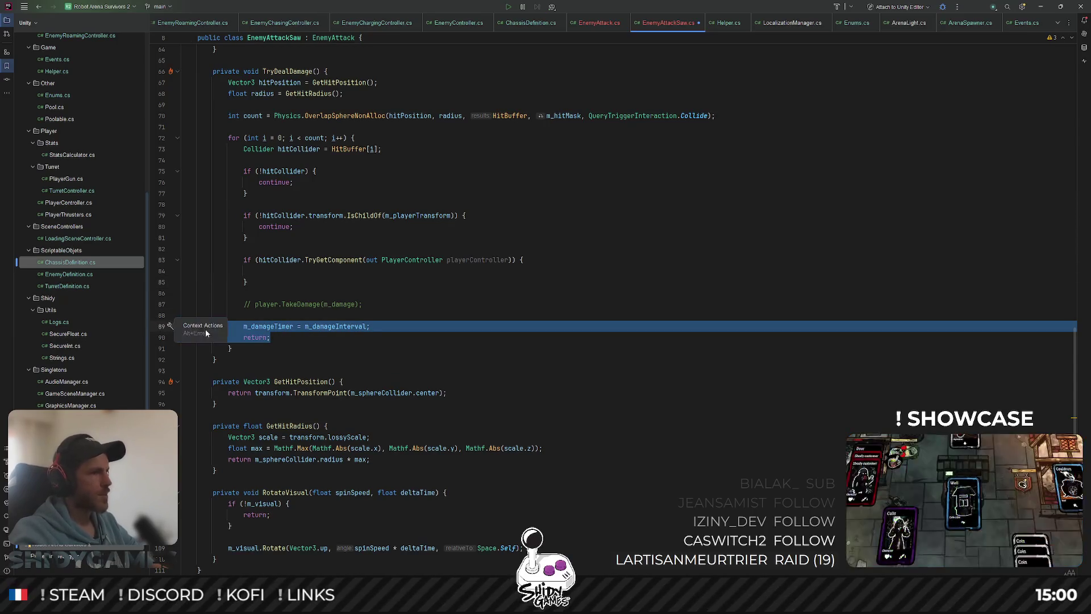
key("shift+Up")
key("shift+Up")
key("alt+shift+Up")
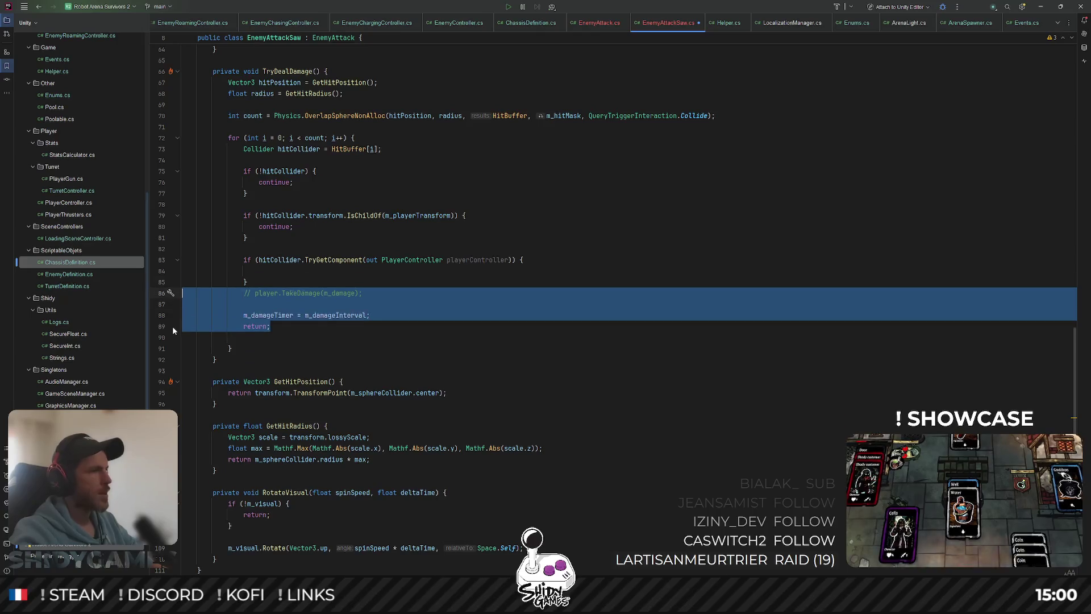
key("alt+shift+Up")
key("alt+shift+Up")
key("Escape")
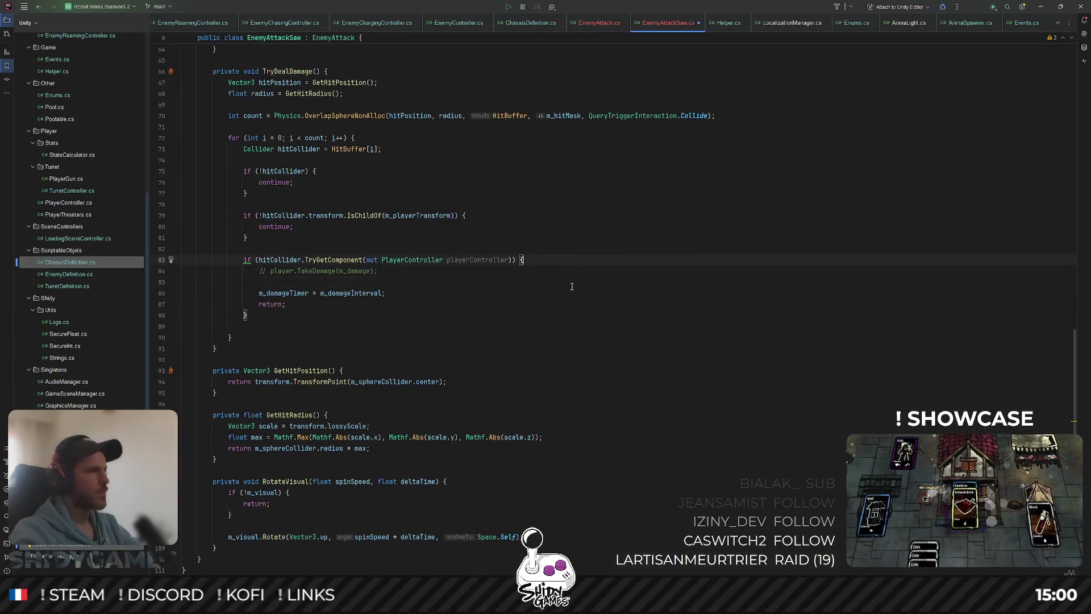
key("Return")
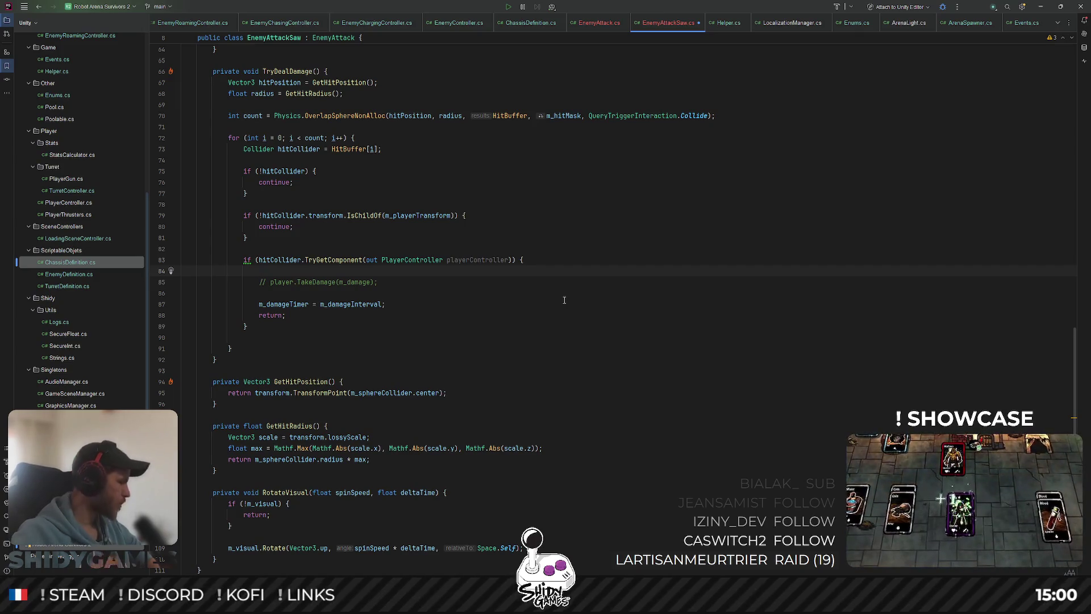
Add a commented-out //playerController.TakeDamage(); line inside the PlayerController check.
key("Up")
key("Up")
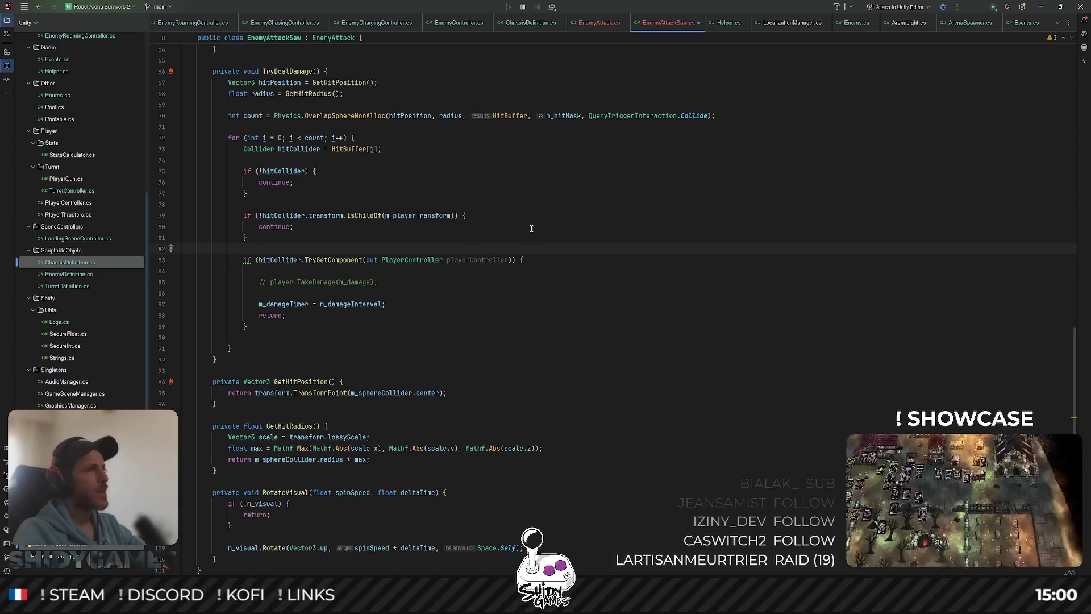
left_click(594, 261)
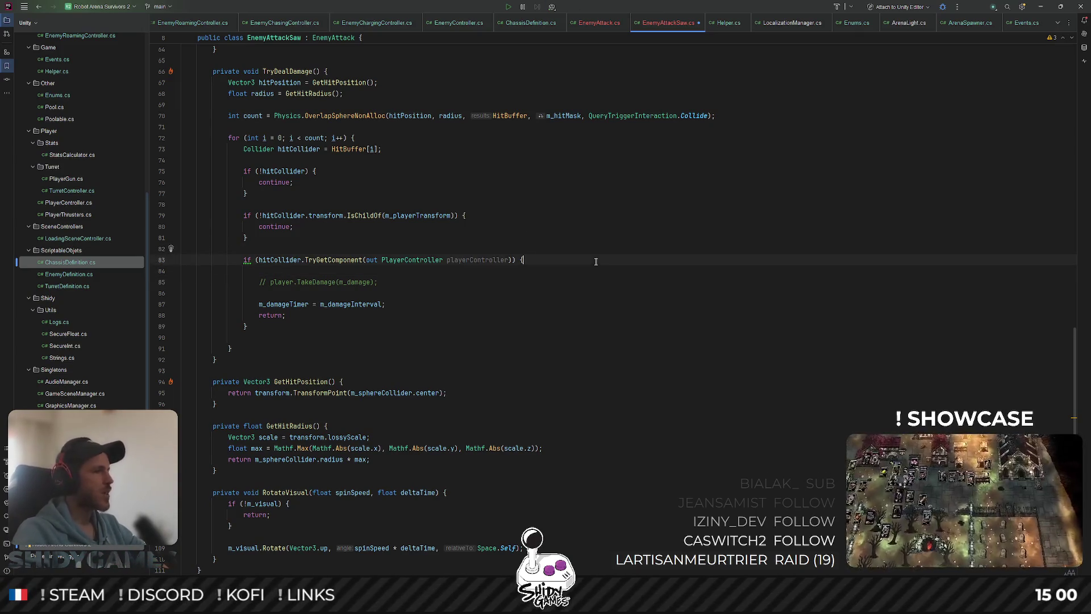
left_click(539, 280)
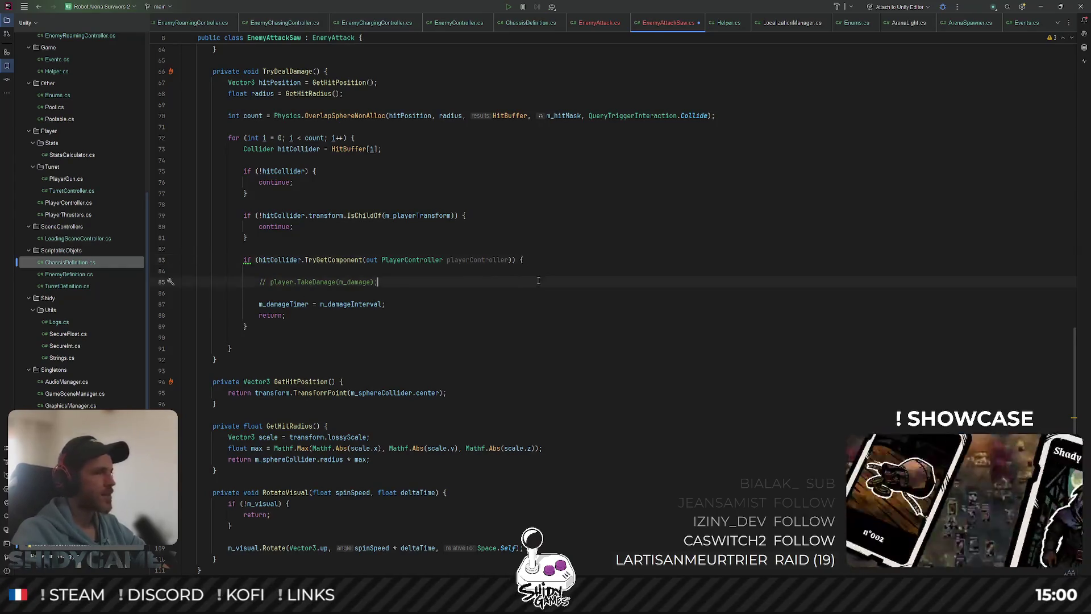
left_click(339, 274)
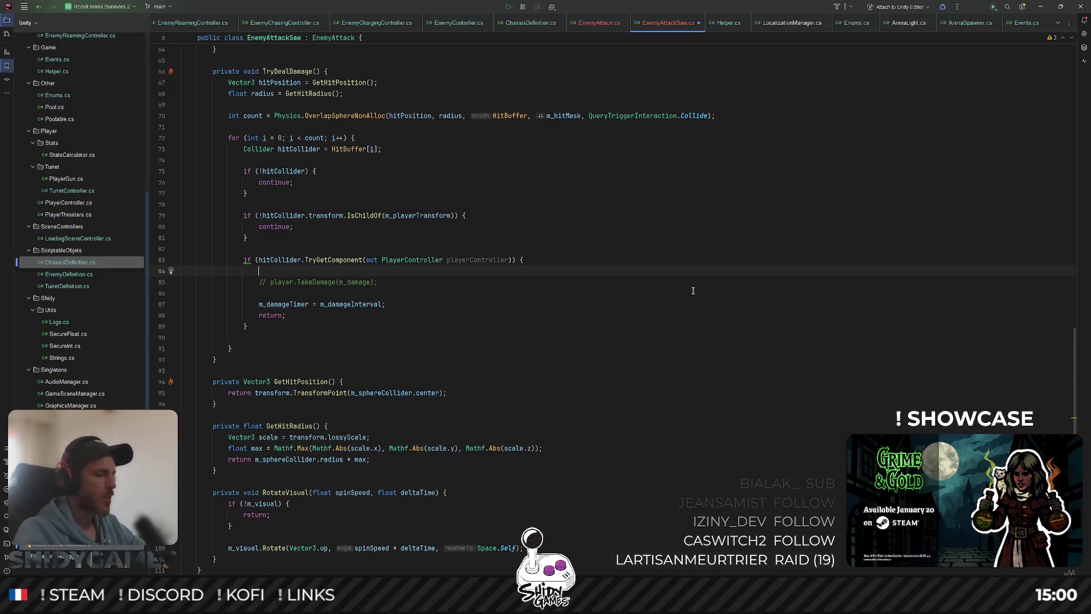
key("Return")
key("Return")
key("Up")
key("Up")
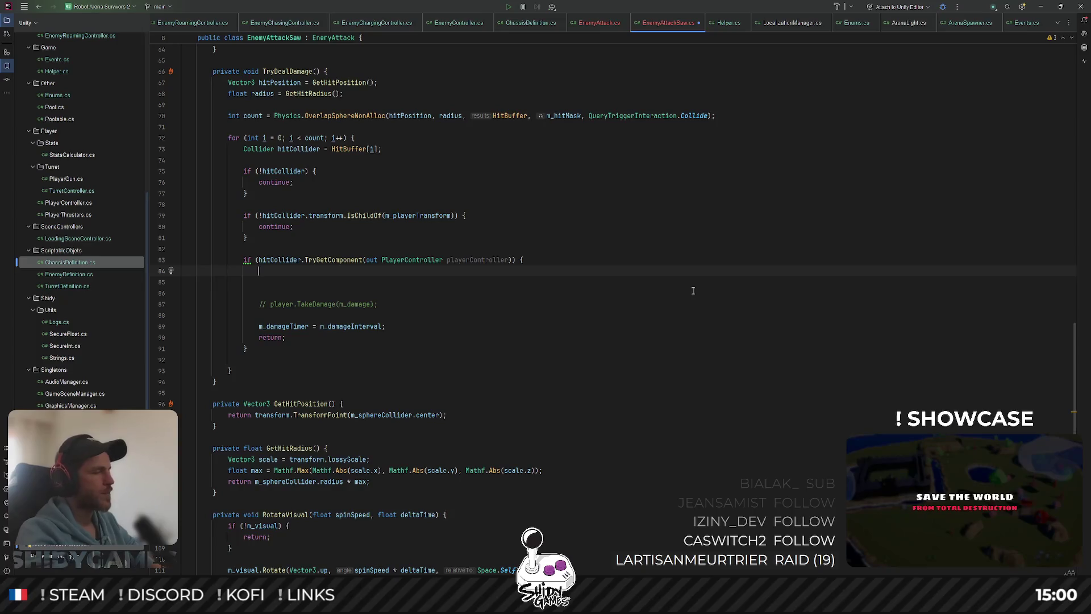
type("playerController")
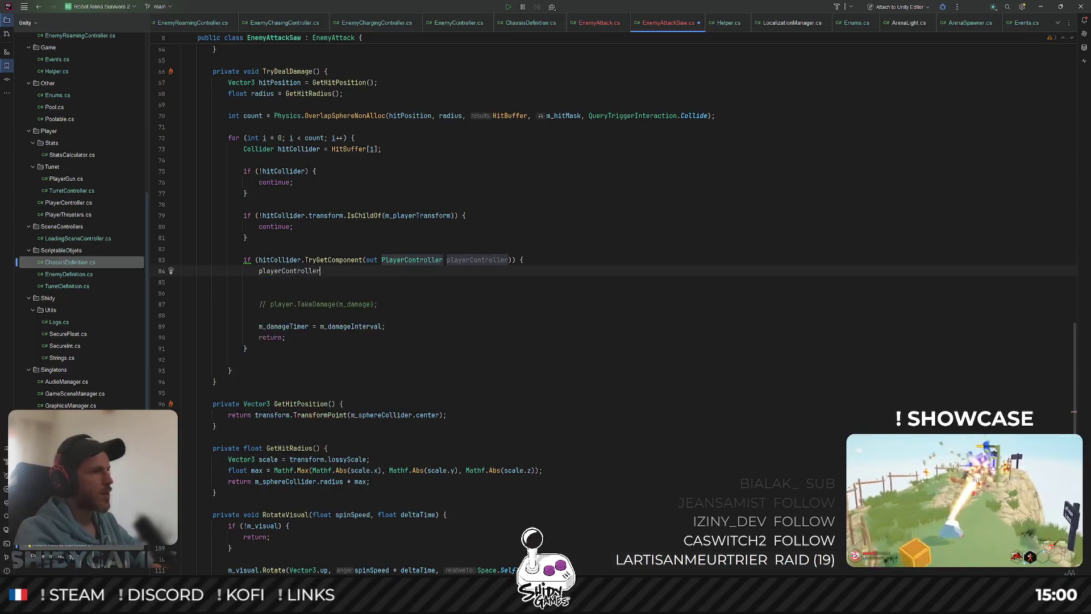
type(".Ta")
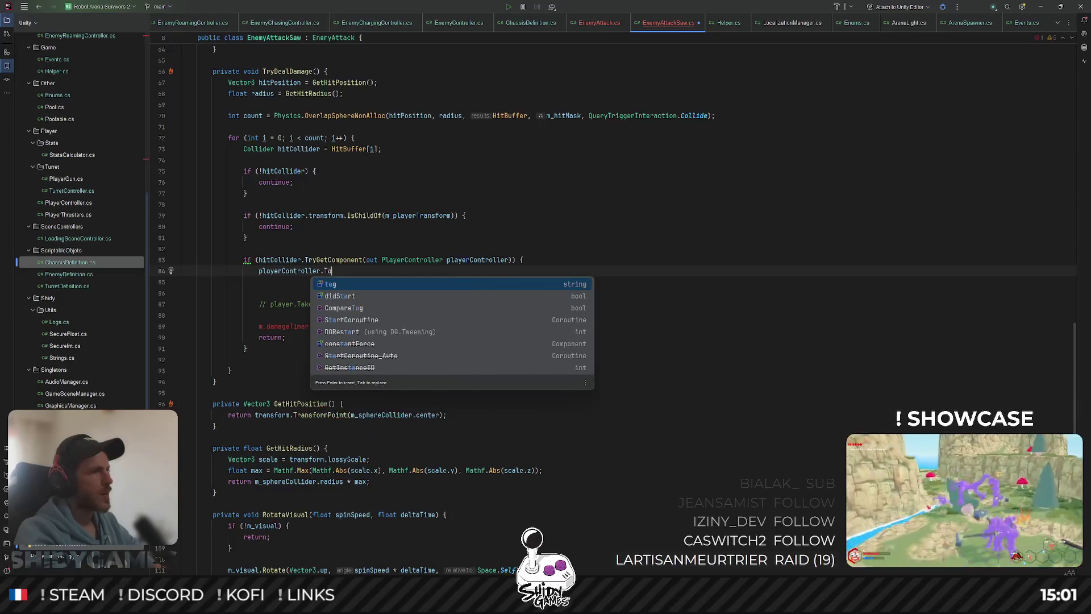
type("keDamage(")
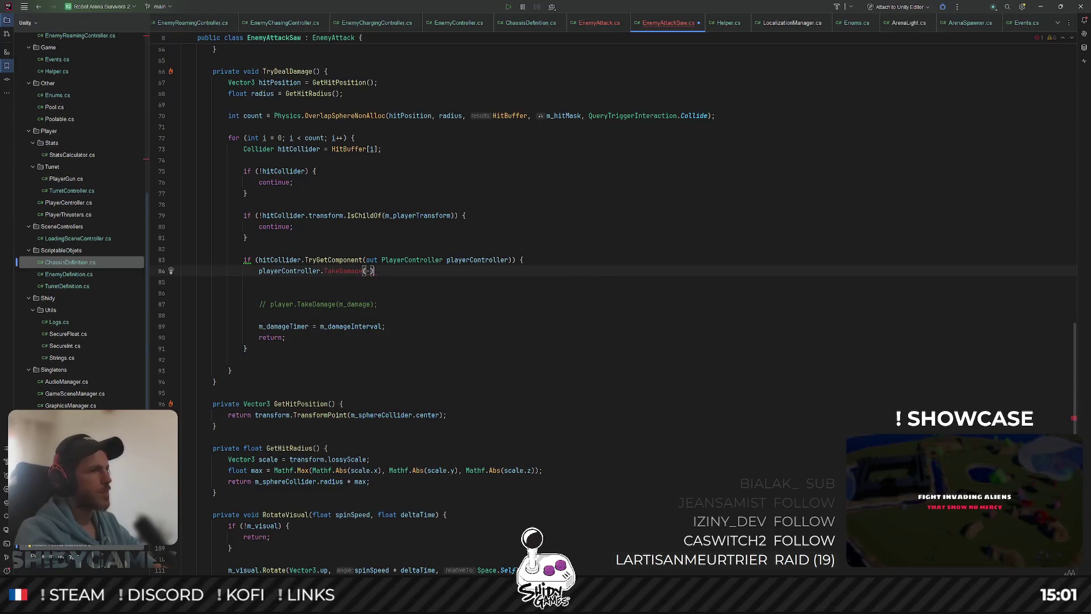
type(");")
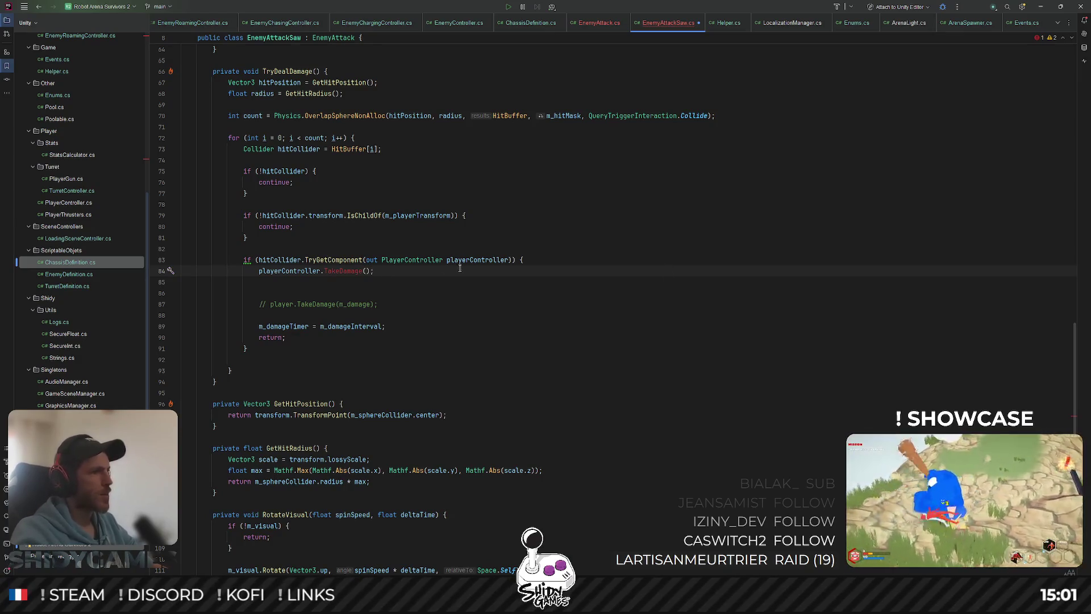
left_click(254, 271)
type("//")
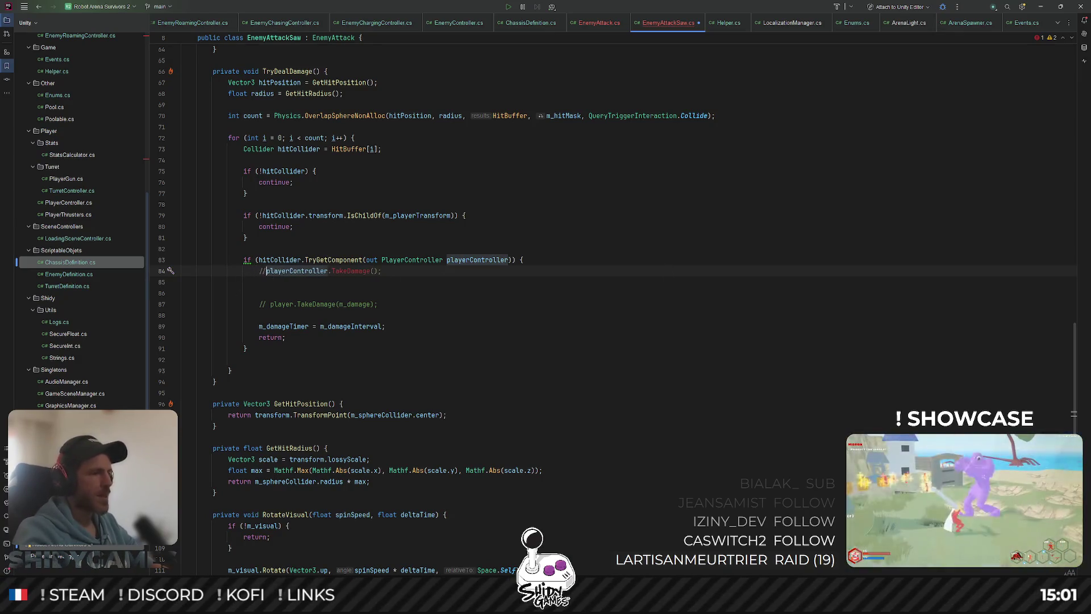
Delete the old // player.TakeDamage(m_damage) line and leftover blank lines.
left_click(573, 304)
key("ctrl+y")
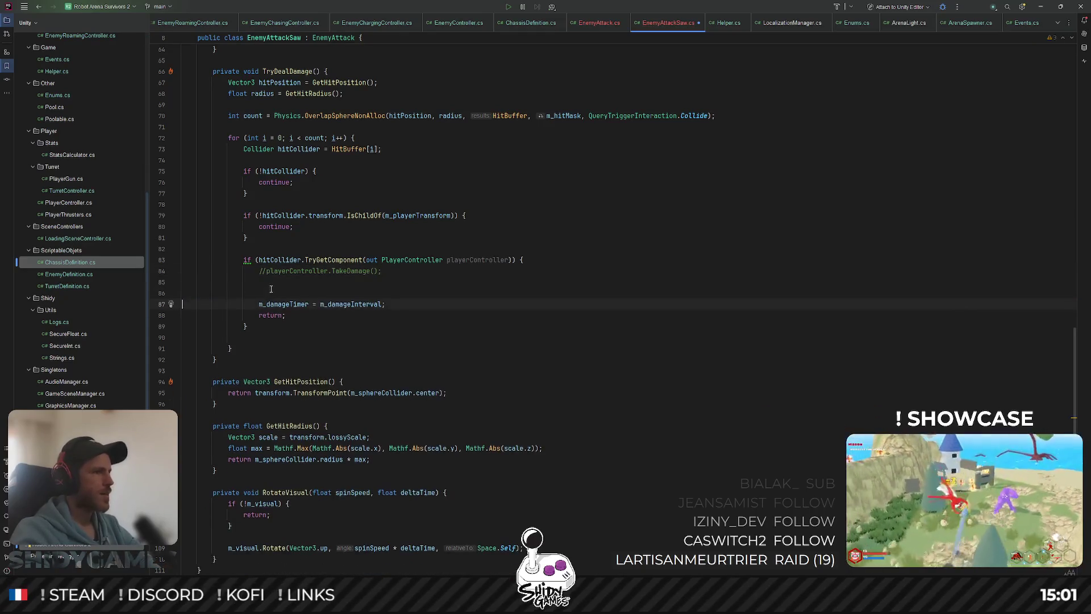
key("BackSpace")
key("BackSpace")
key("BackSpace")
left_click(546, 260)
scroll(543, 310, "up", 3)
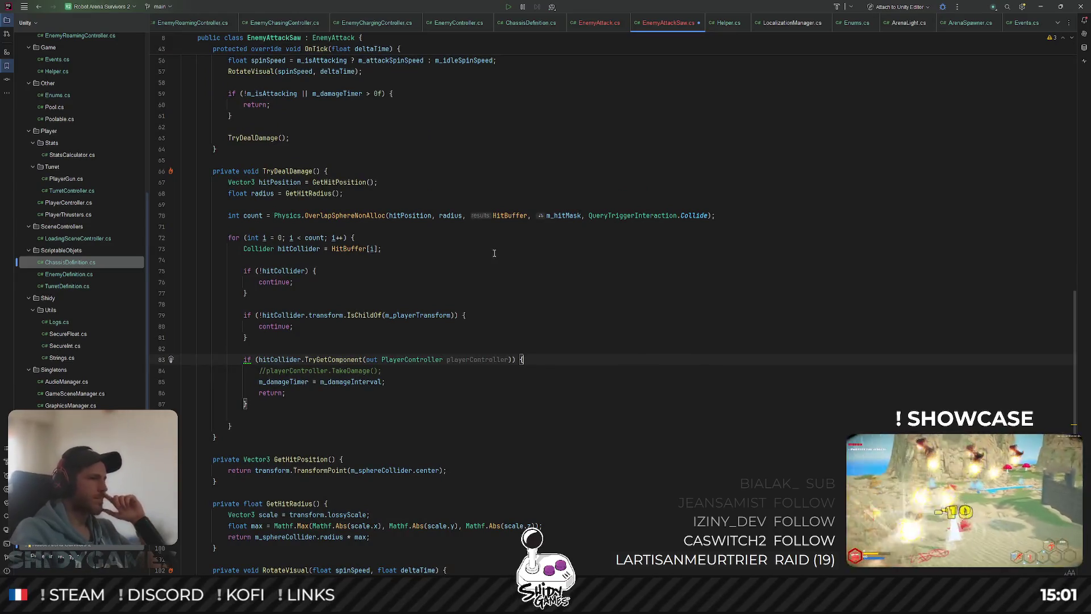
Open Rider's project-wide file search with Ctrl+Shift+N from EnemyAttackSaw.cs.
scroll(495, 253, "down", 2)
scroll(581, 280, "up", 15)
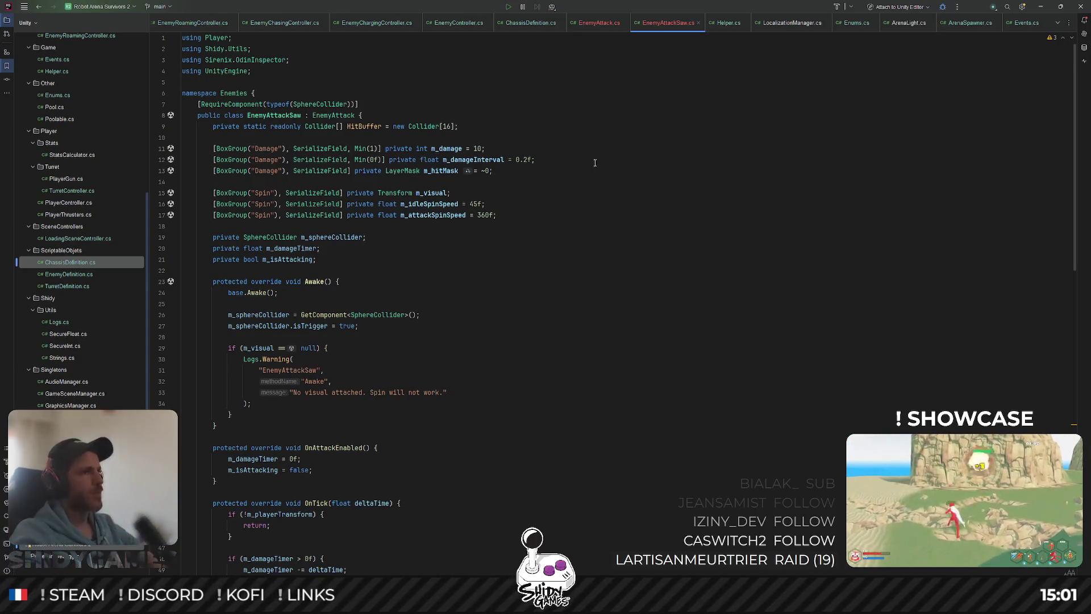
left_click(293, 358)
key("ctrl+shift+n")
Open EnemyDefinition.cs via 'enemydef' and remove the unused UnityEngine.Serialization import.
type("enemydef")
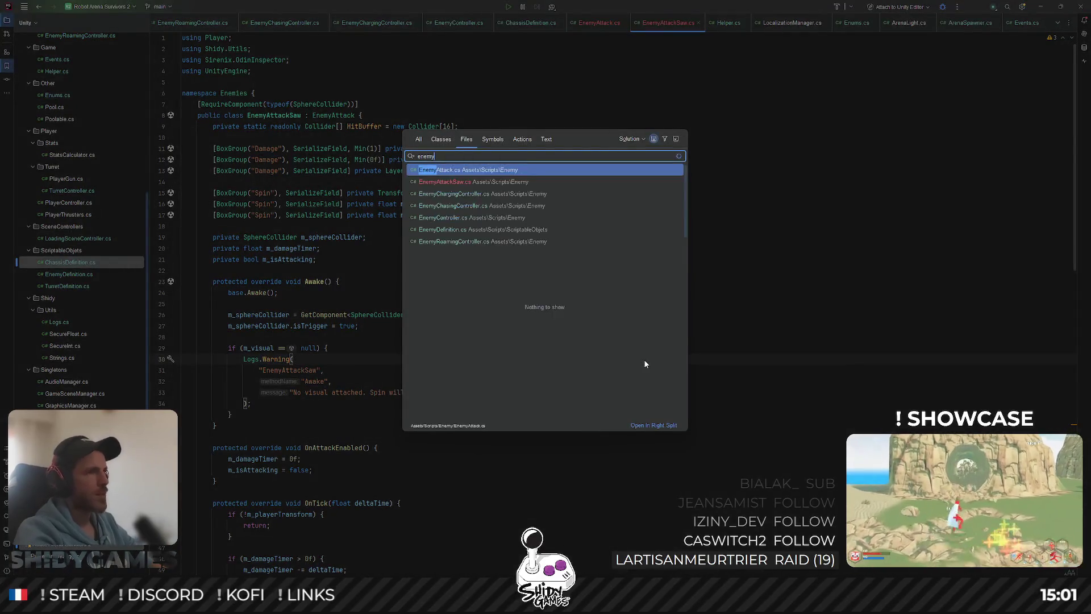
key("Return")
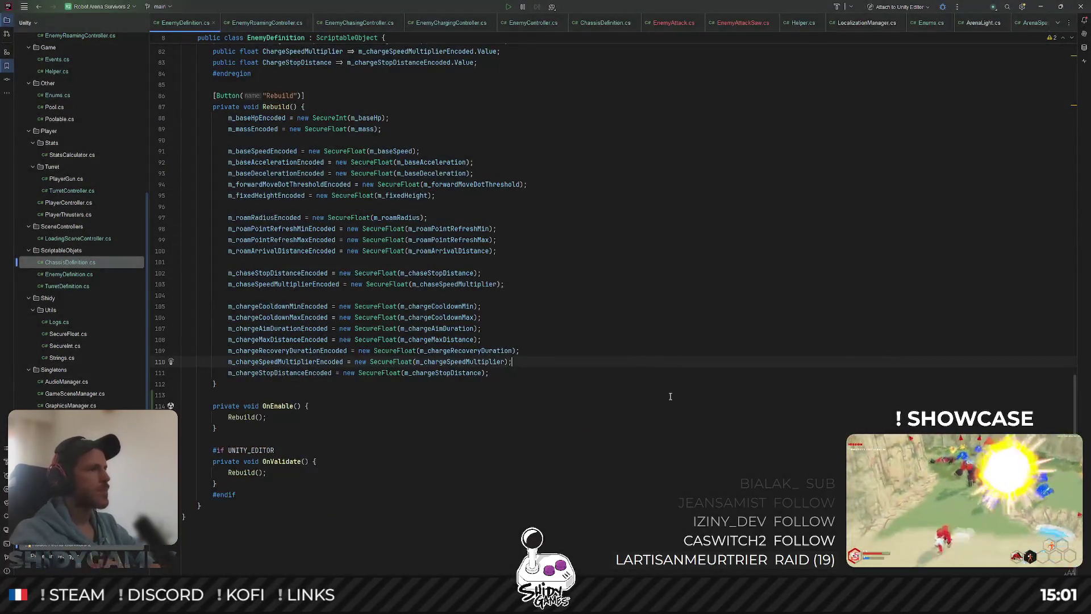
scroll(670, 396, "up", 20)
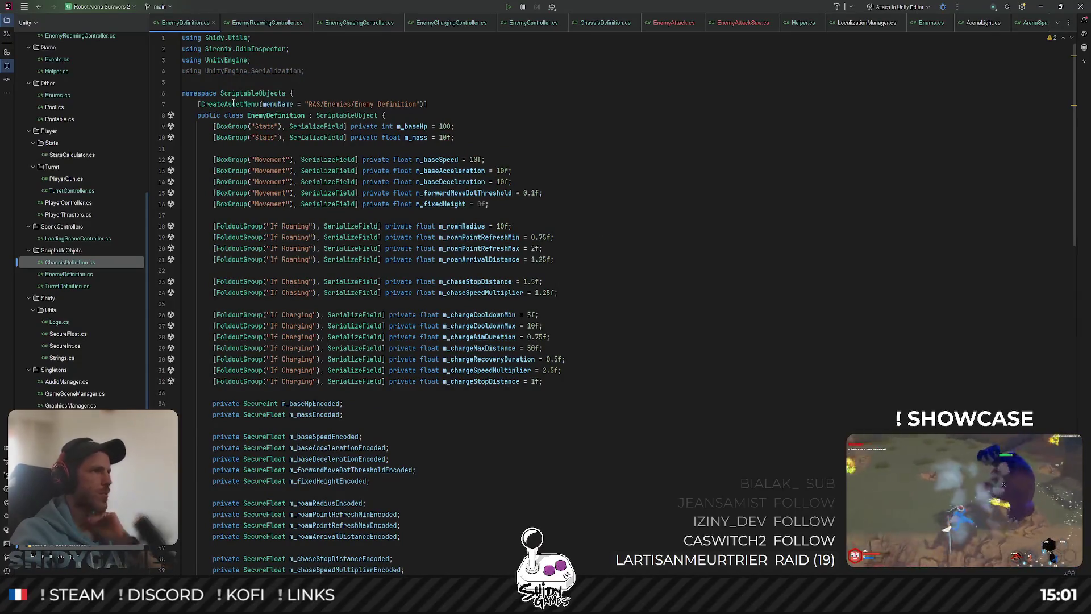
left_click(269, 71)
key("ctrl+x")
Review the m_mass, m_chargeAimDuration, m_roamRadius, m_roamPointRefreshMin and encoded SecureFloat field declarations.
left_click(569, 126)
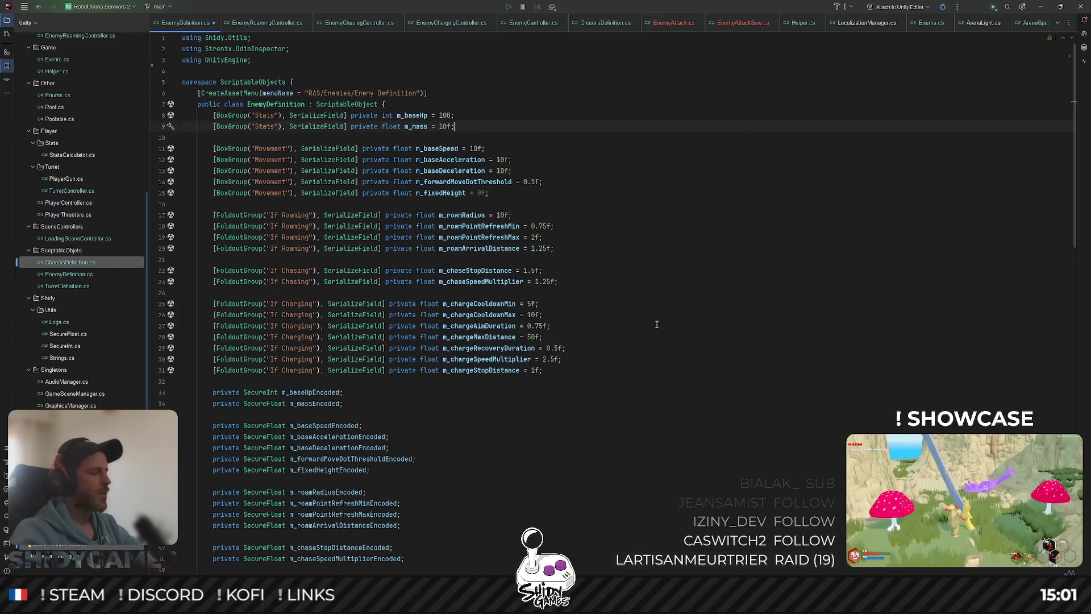
left_click(675, 319)
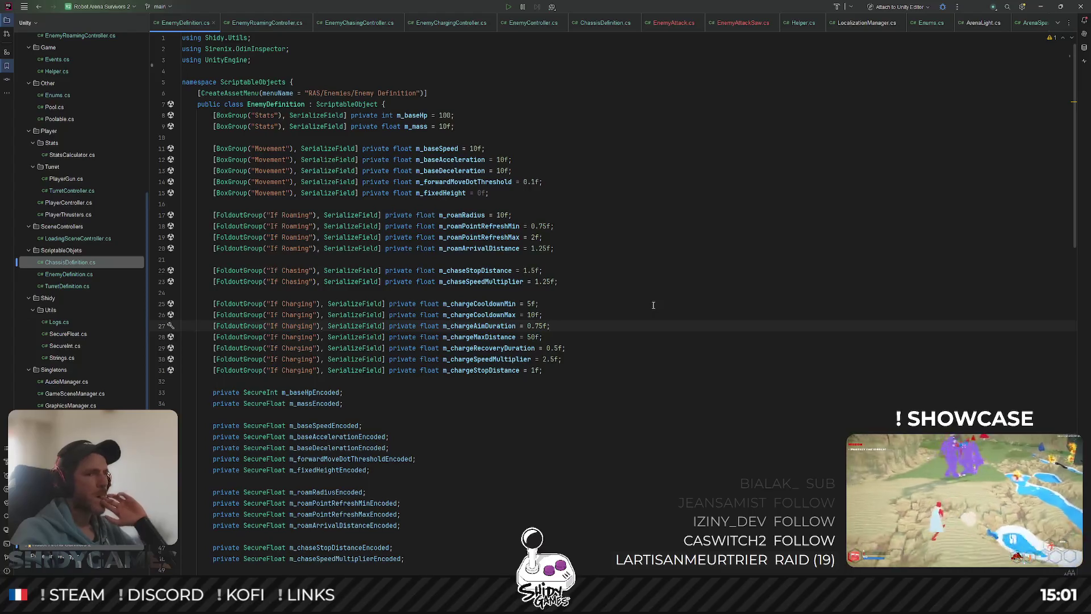
scroll(654, 305, "down", 2)
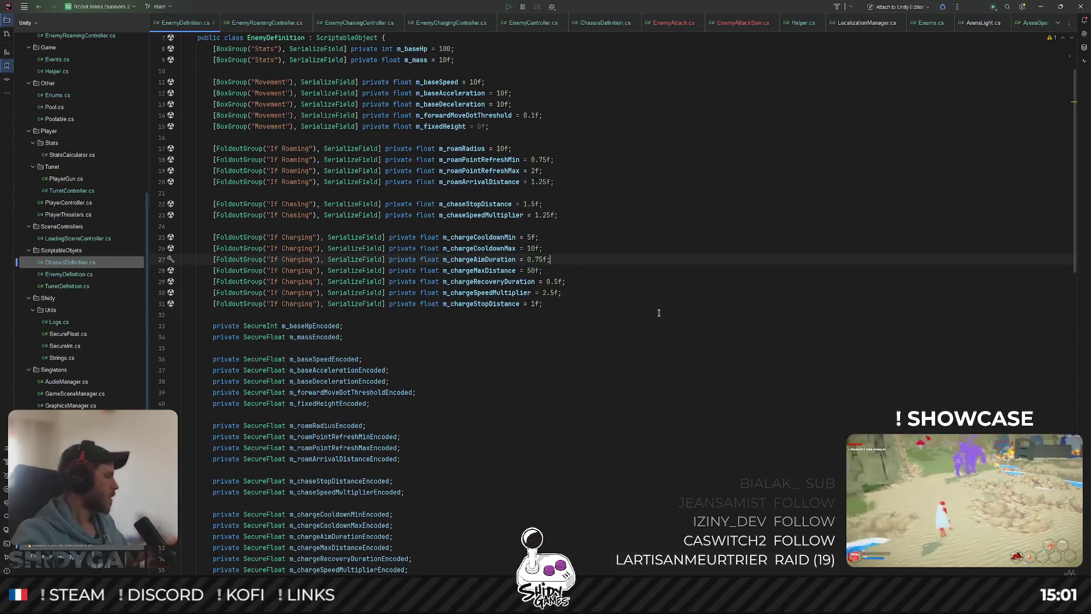
scroll(656, 310, "down", 3)
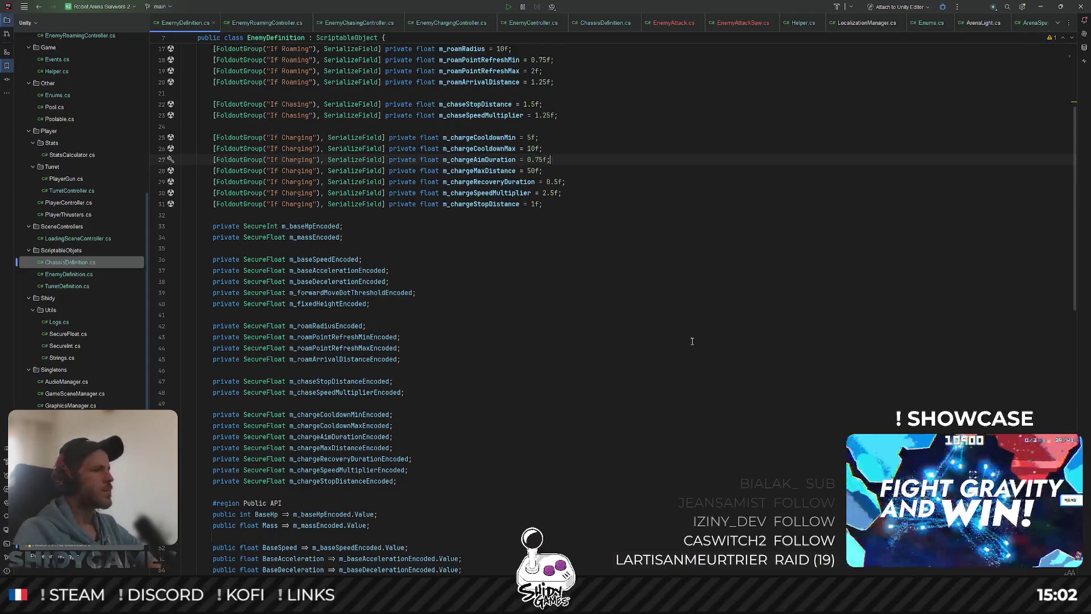
left_click(511, 259)
scroll(565, 248, "up", 5)
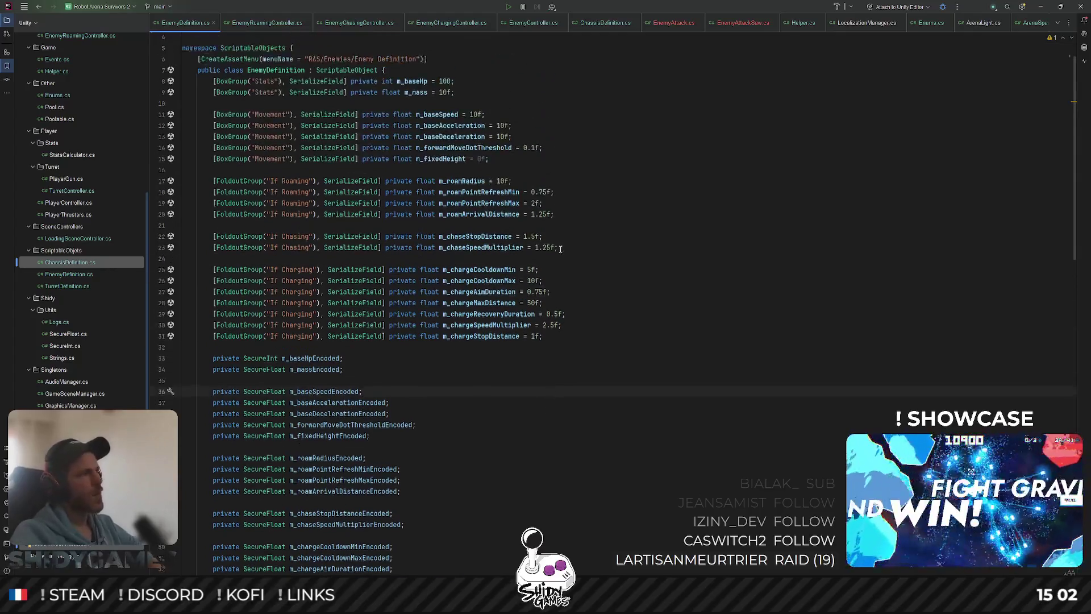
left_click(634, 217)
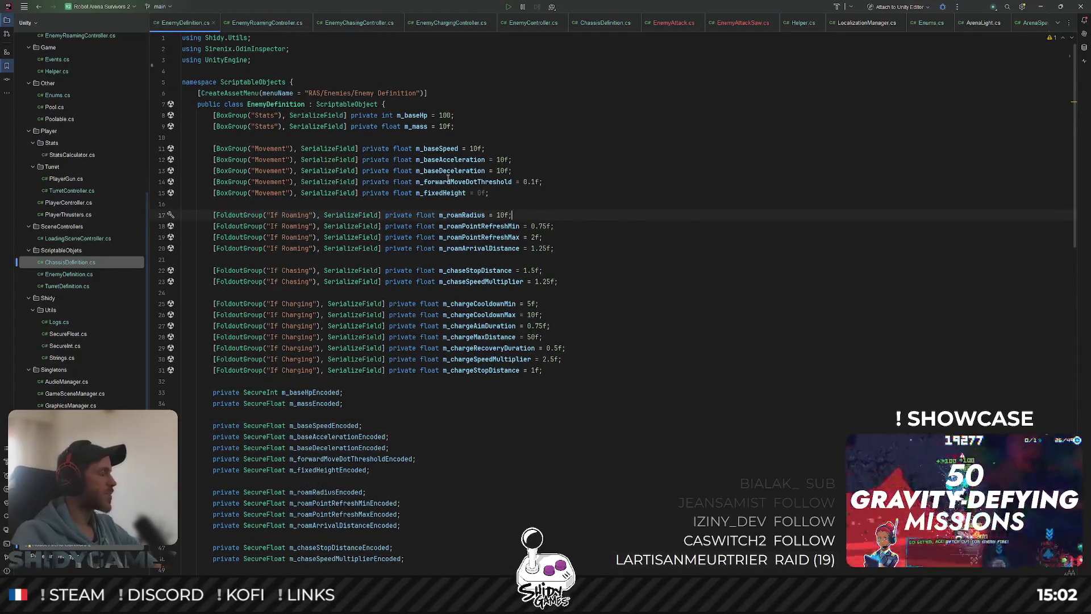
mouse_move(448, 178)
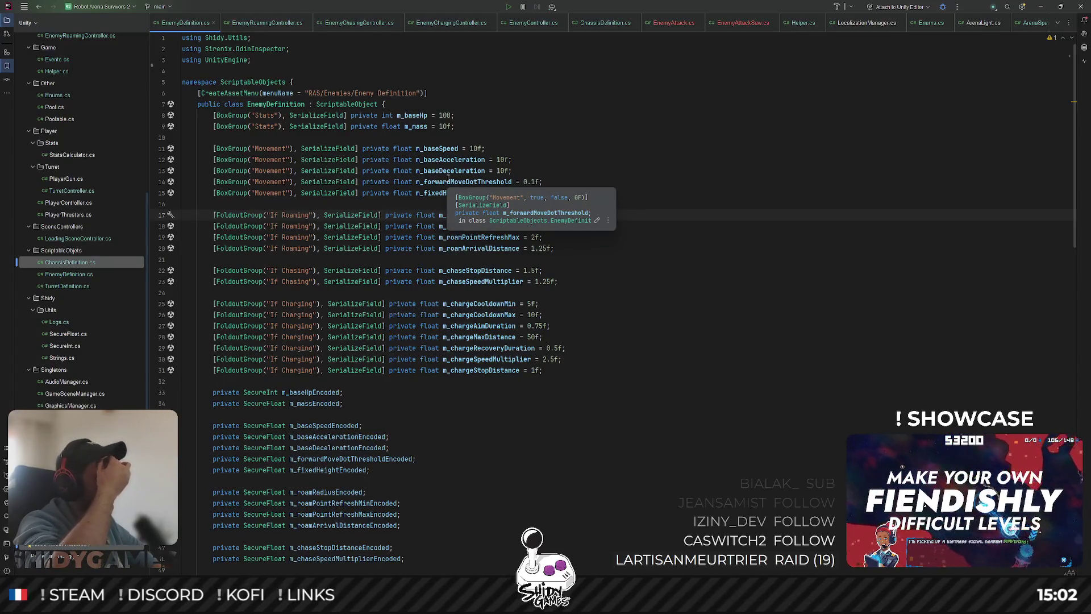
left_click(637, 226)
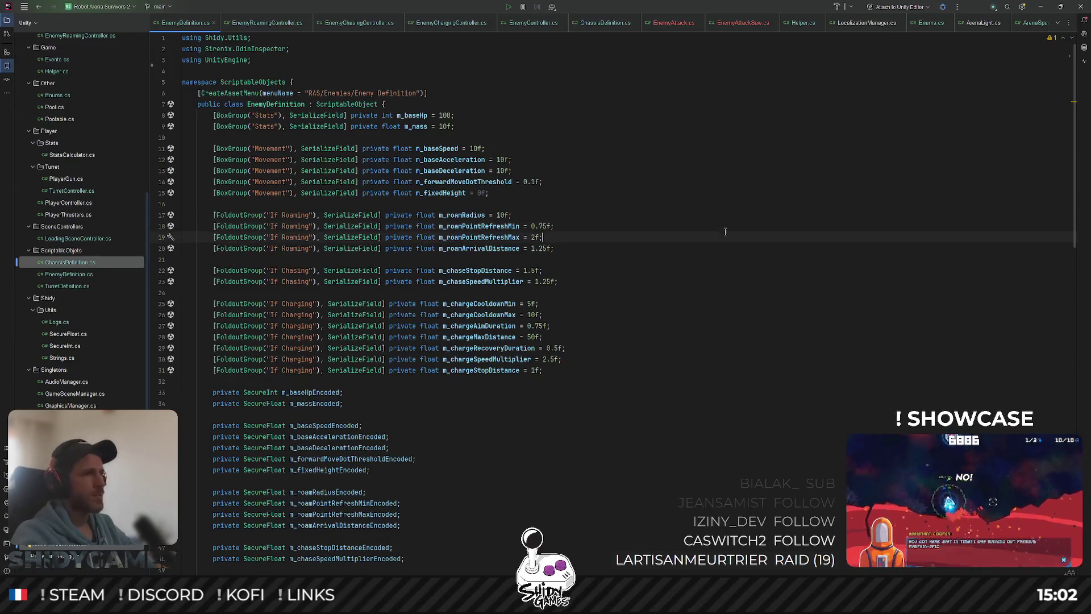
left_click(545, 182)
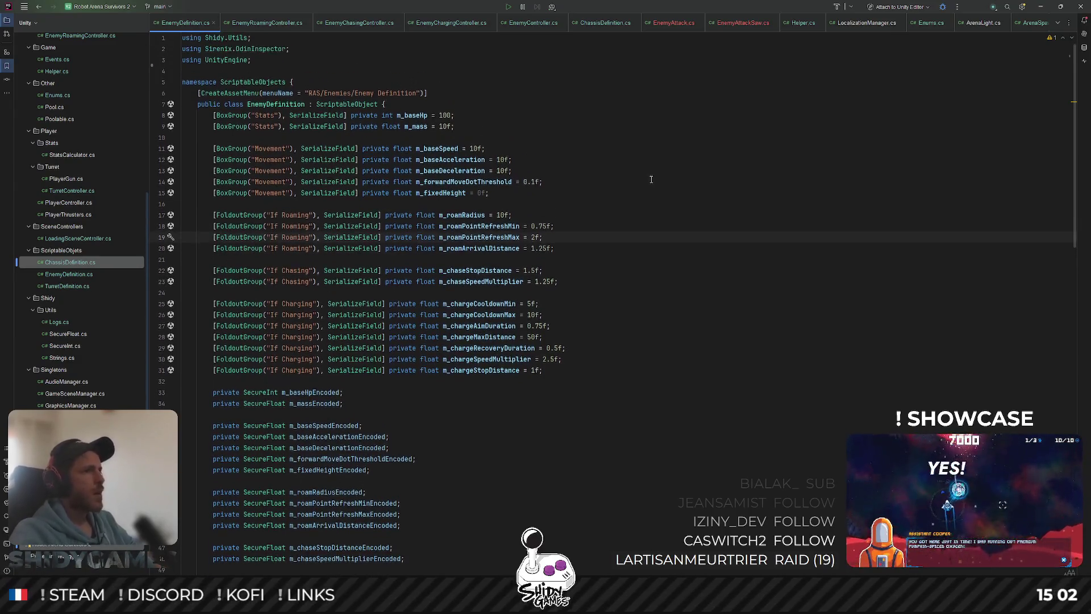
left_click(678, 126)
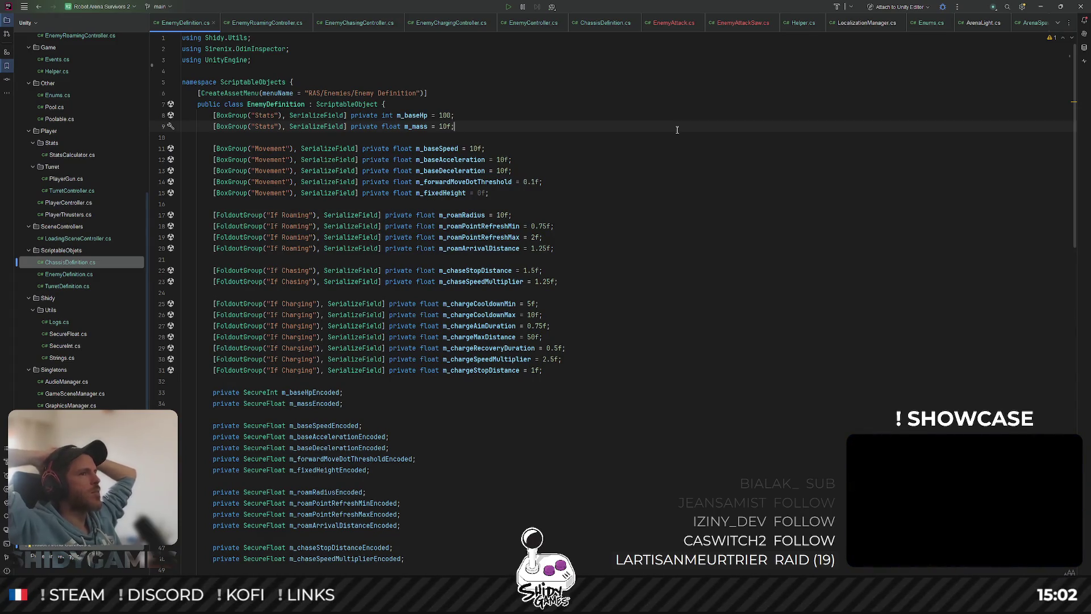
Highlight SecureFloat usages in the encoded fields, then bring the Unity Editor forward.
scroll(274, 161, "down", 9)
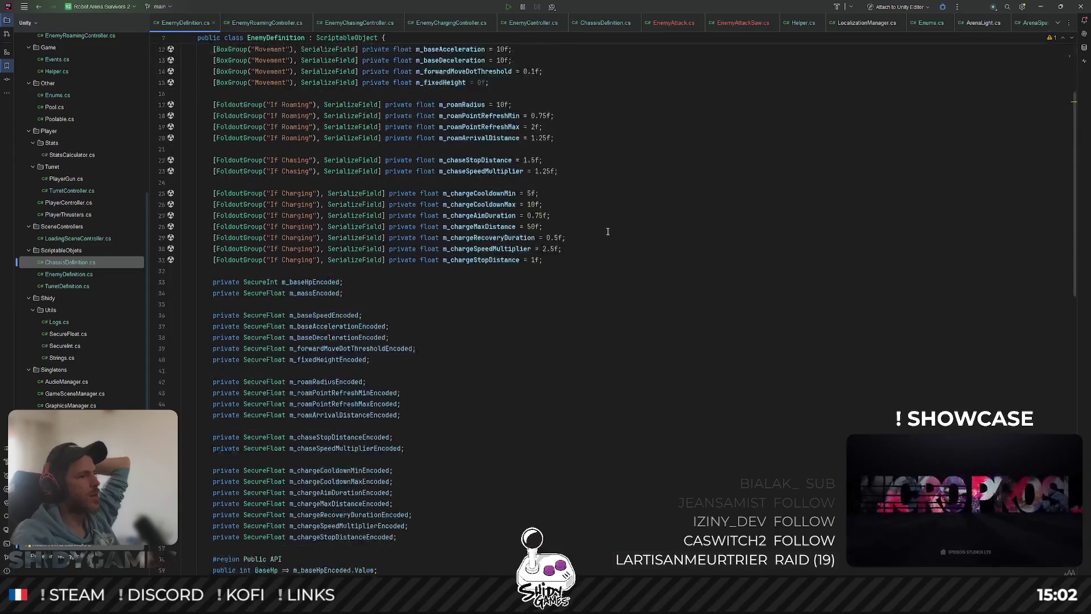
left_click(274, 160)
double_click(274, 160)
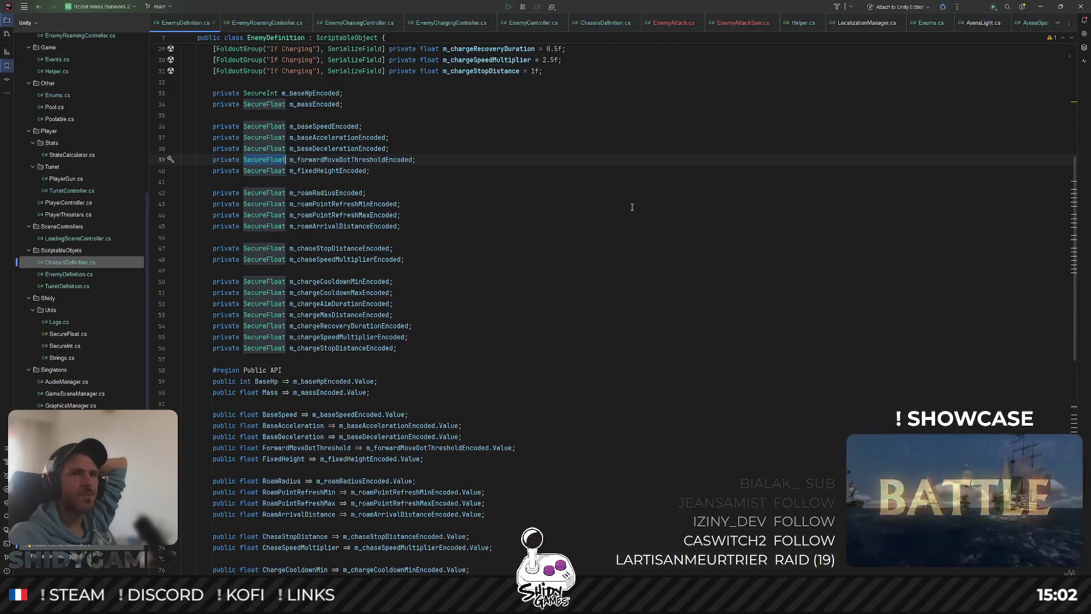
left_click(541, 259)
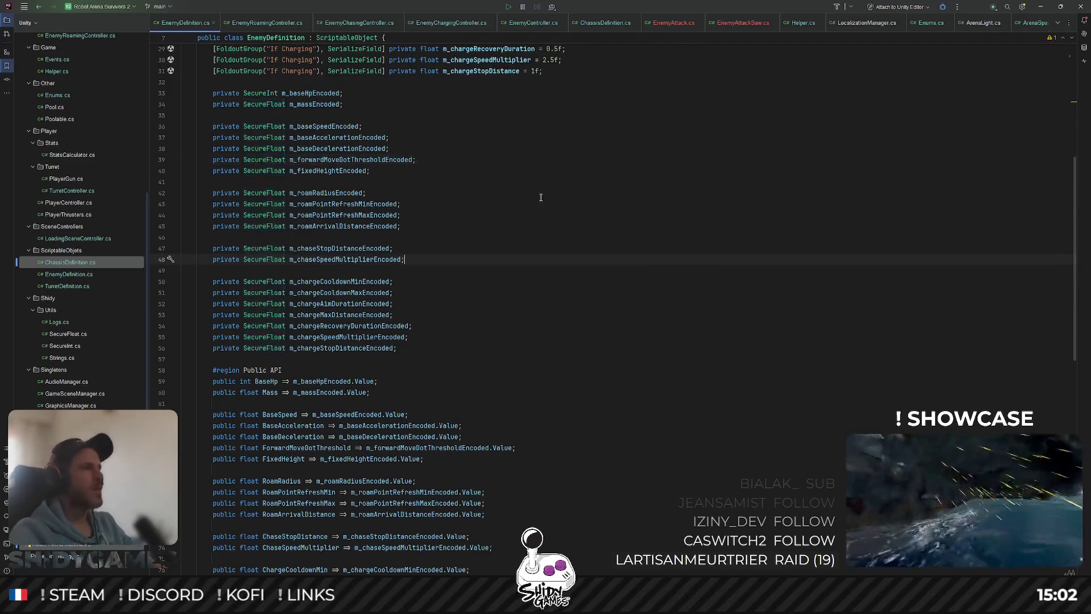
left_click(1040, 7)
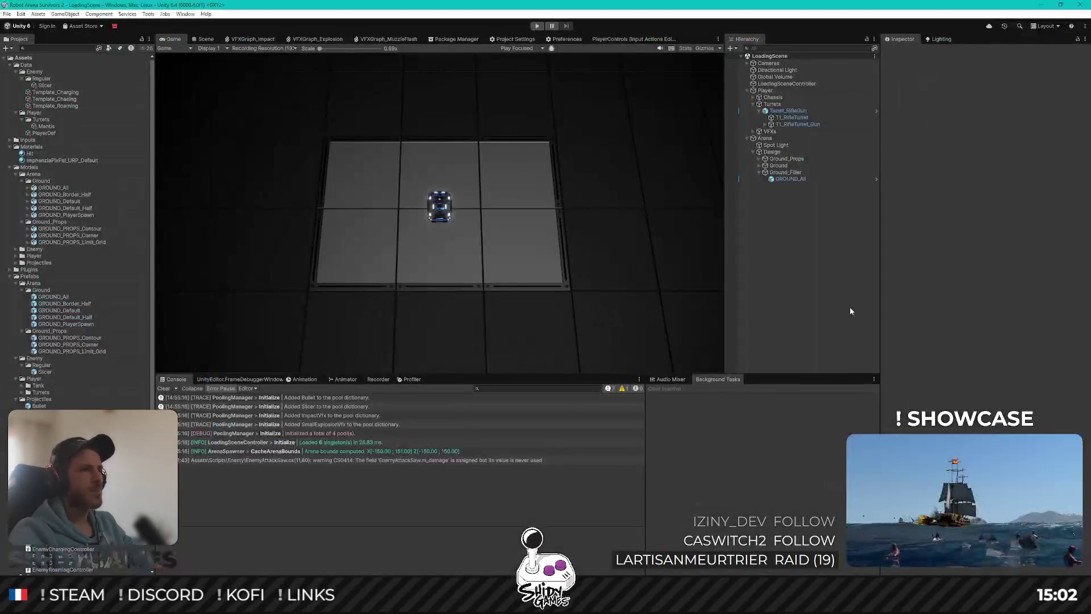
Add an EnemyAttackDefinition MonoBehaviour script to the ScriptableObjets folder and open it in Rider.
scroll(47, 258, "down", 10)
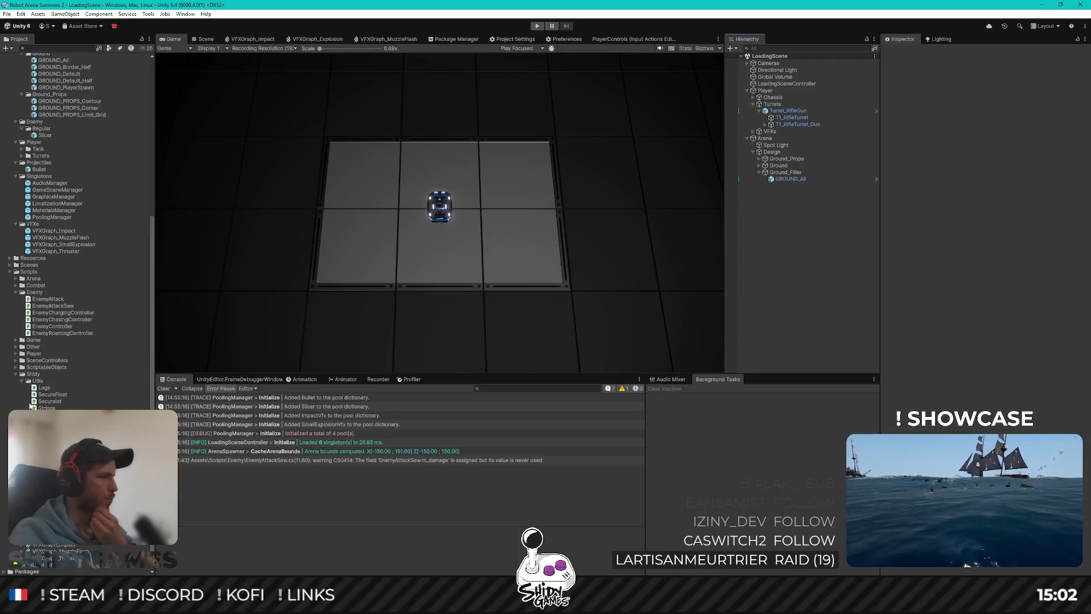
double_click(41, 367)
right_click(46, 369)
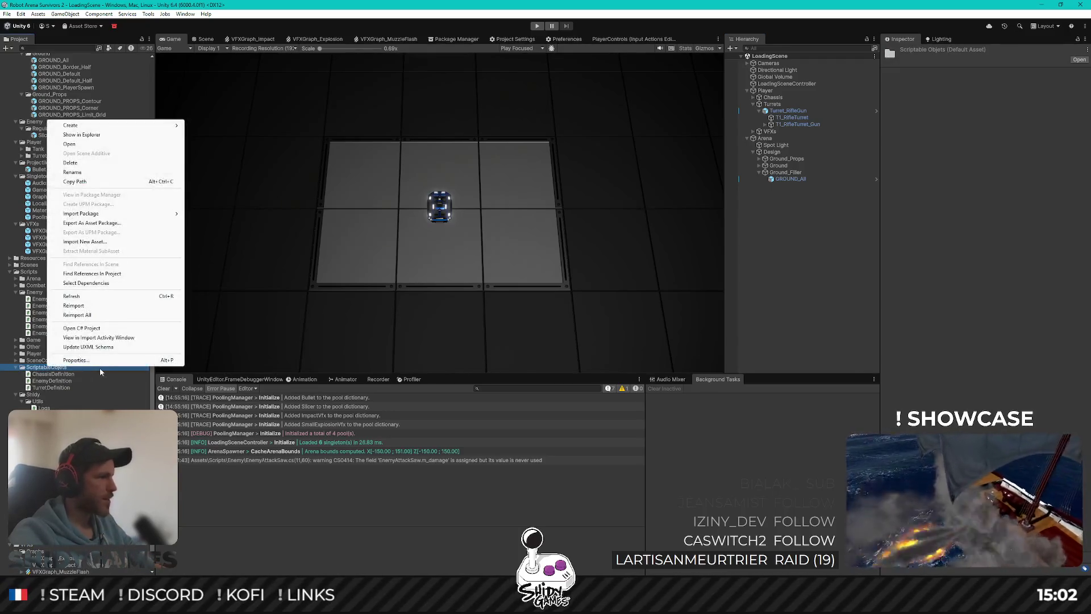
mouse_move(148, 125)
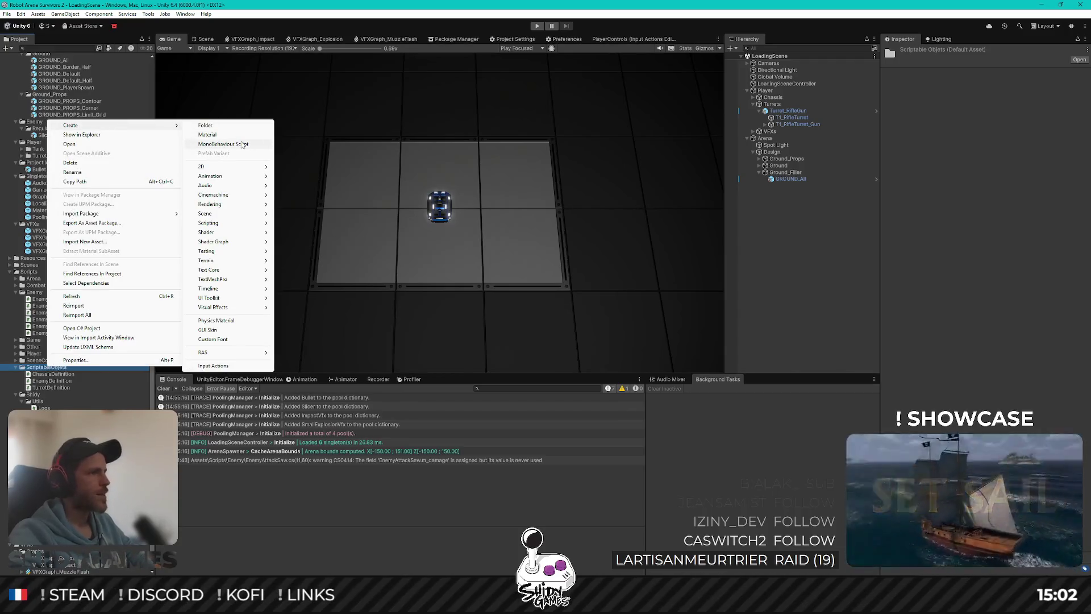
left_click(243, 144)
type("Ene")
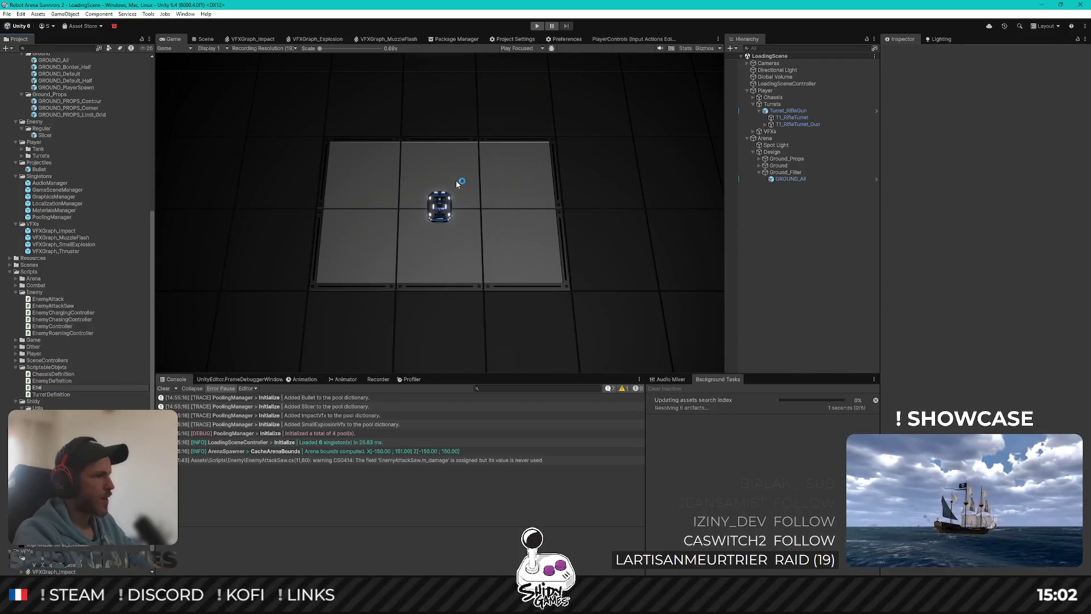
type("myAI")
type("kDe")
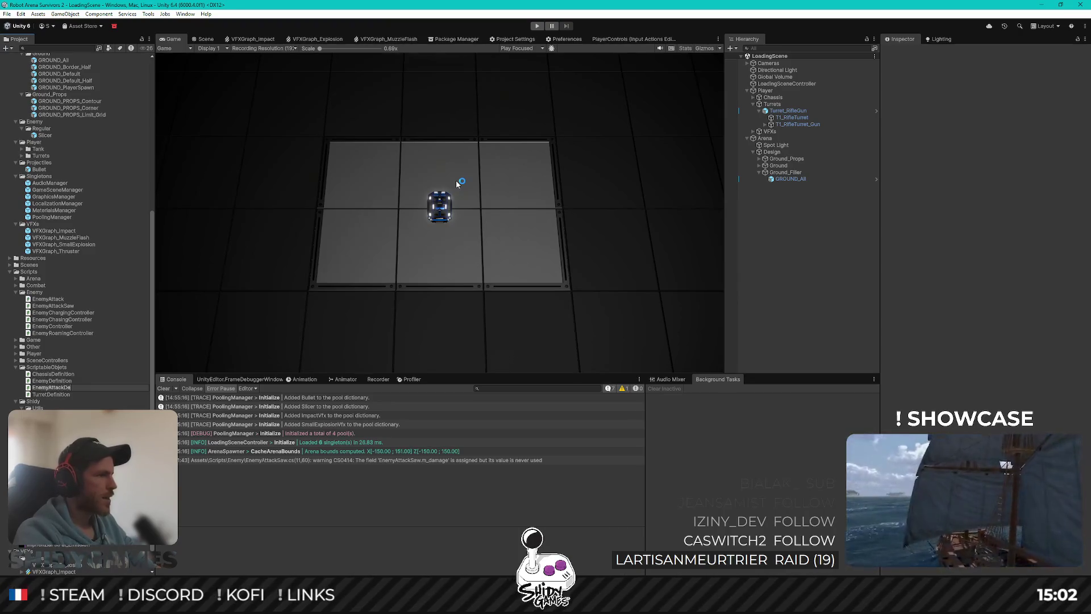
type("ition")
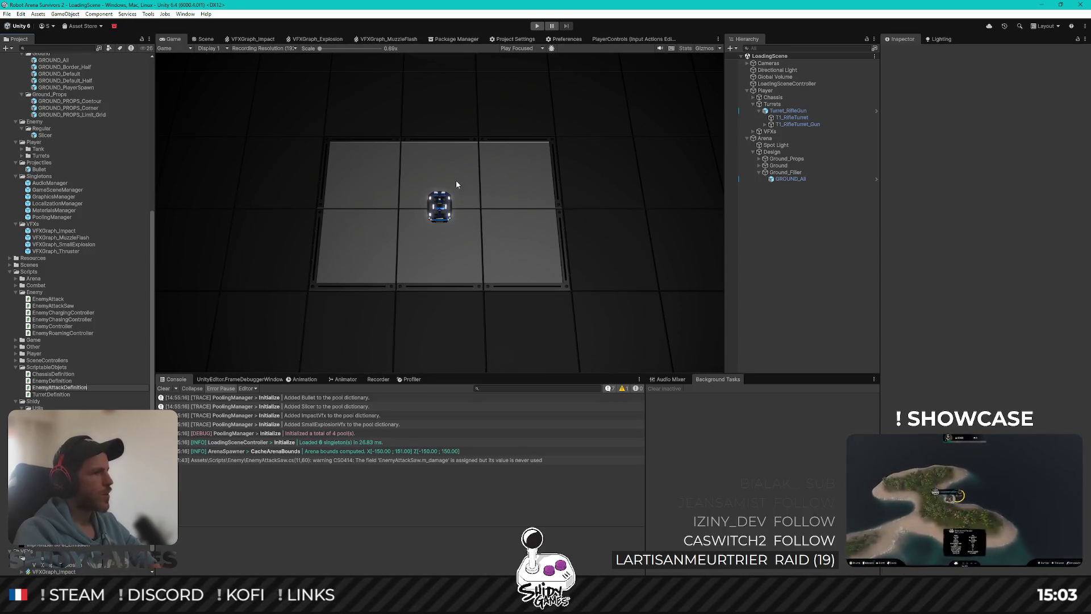
key("Return")
key("Return")
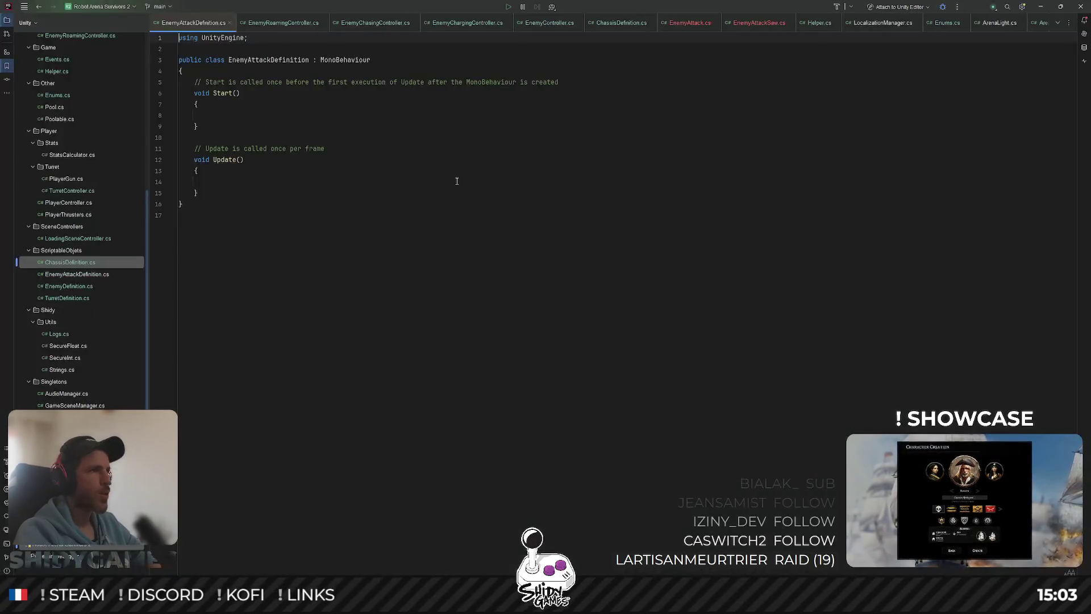
Split the editor with EnemyAttackDefinition.cs on the right and EnemyDefinition.cs scrolled to its top.
mouse_move(188, 23)
left_mouse_down()
mouse_move(196, 43)
mouse_move(1057, 156)
left_mouse_up()
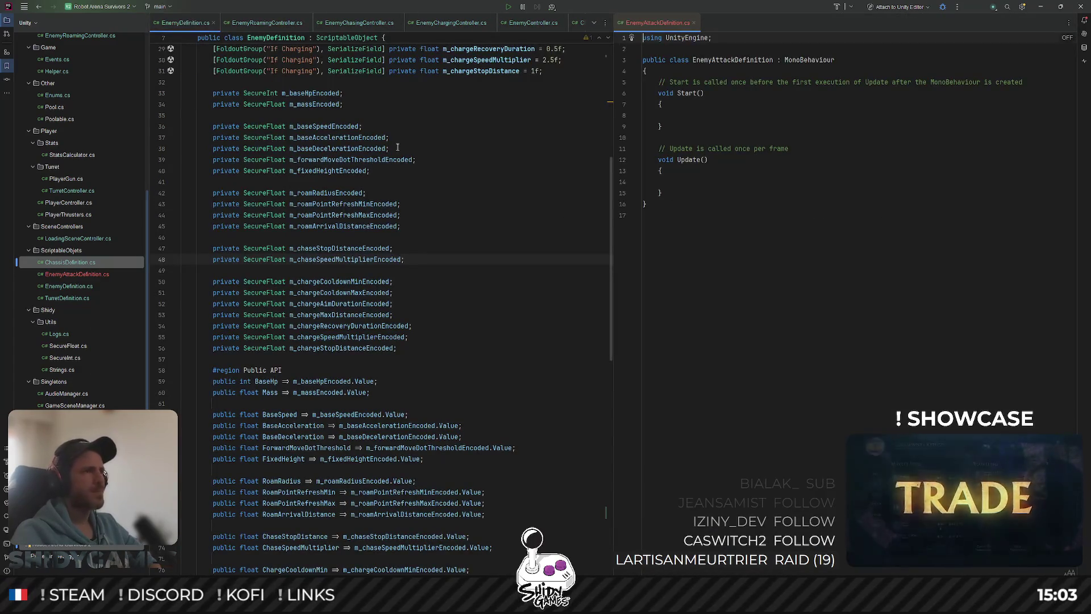
left_click(568, 149)
scroll(571, 161, "up", 5)
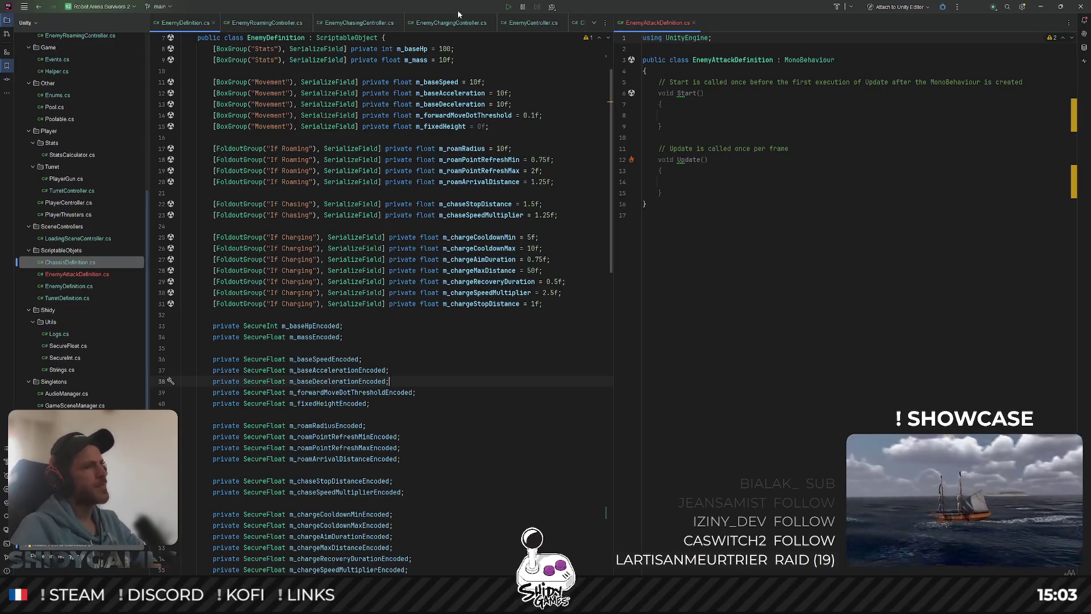
mouse_move(475, 233)
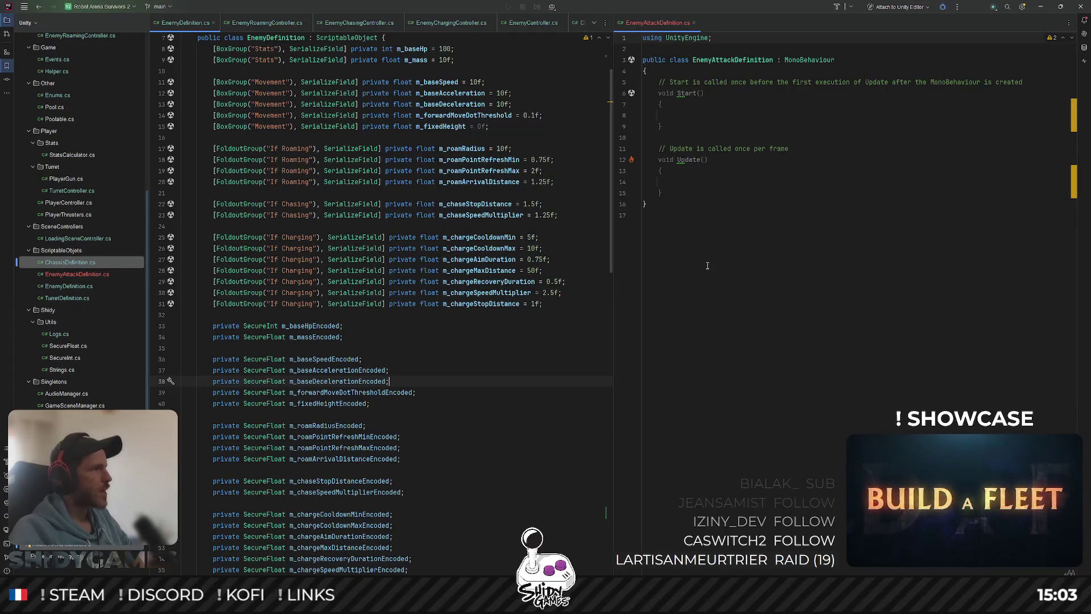
scroll(424, 281, "up", 2)
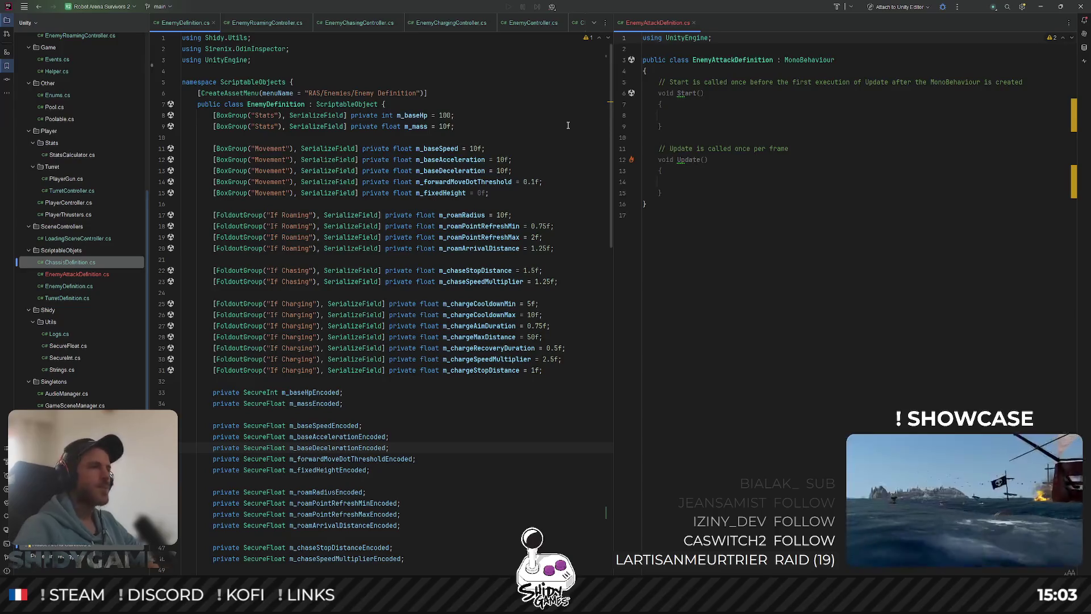
left_click(846, 169)
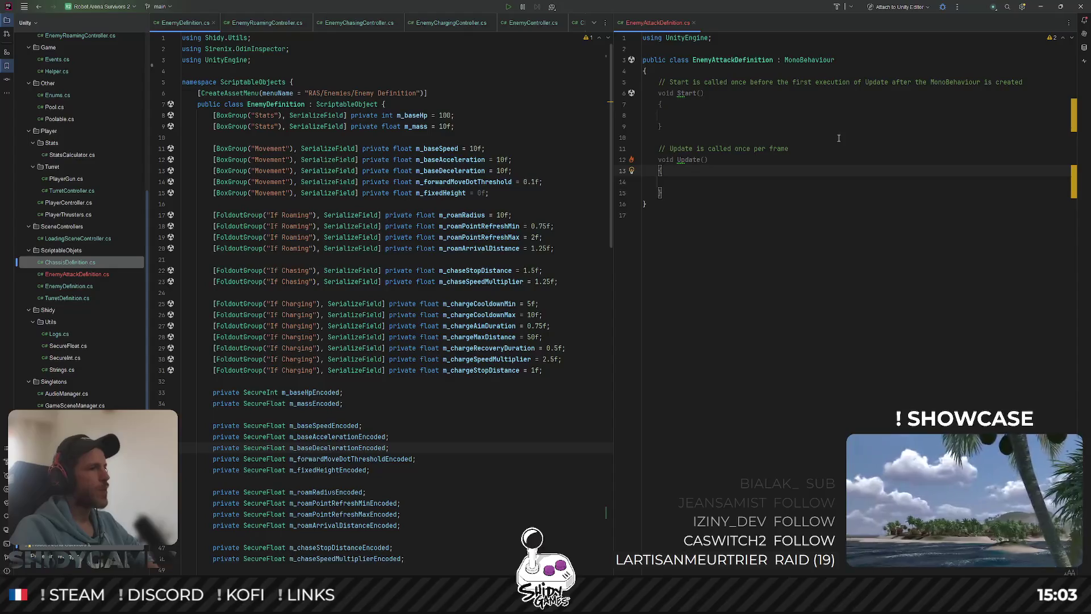
left_click(905, 137)
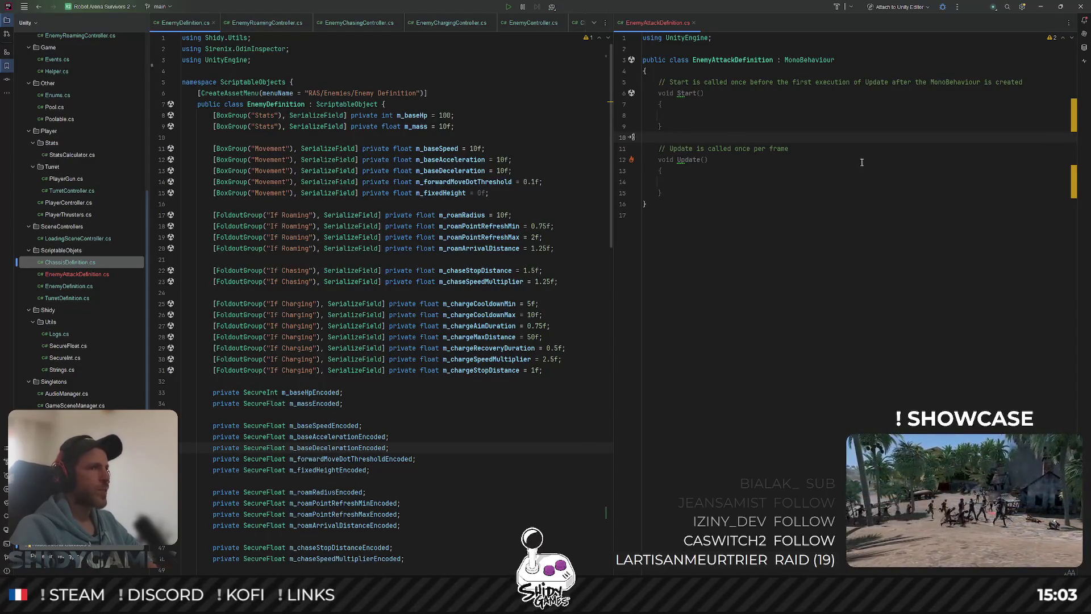
left_click(768, 49)
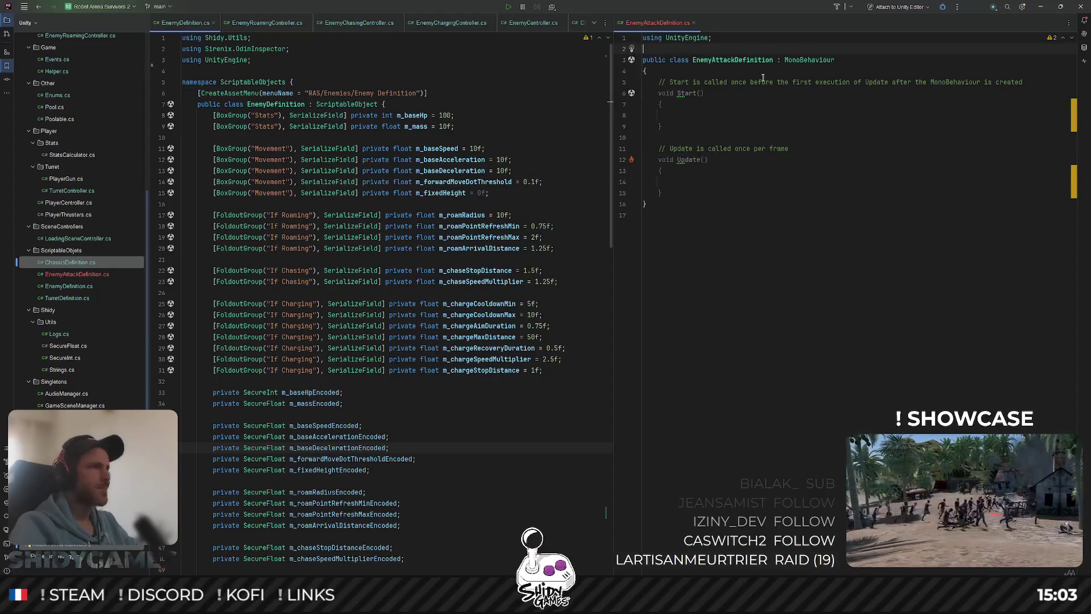
Add a ScriptableObjects namespace and change the base class from MonoBehaviour to ScriptableObject.
key("Return")
type("namespa")
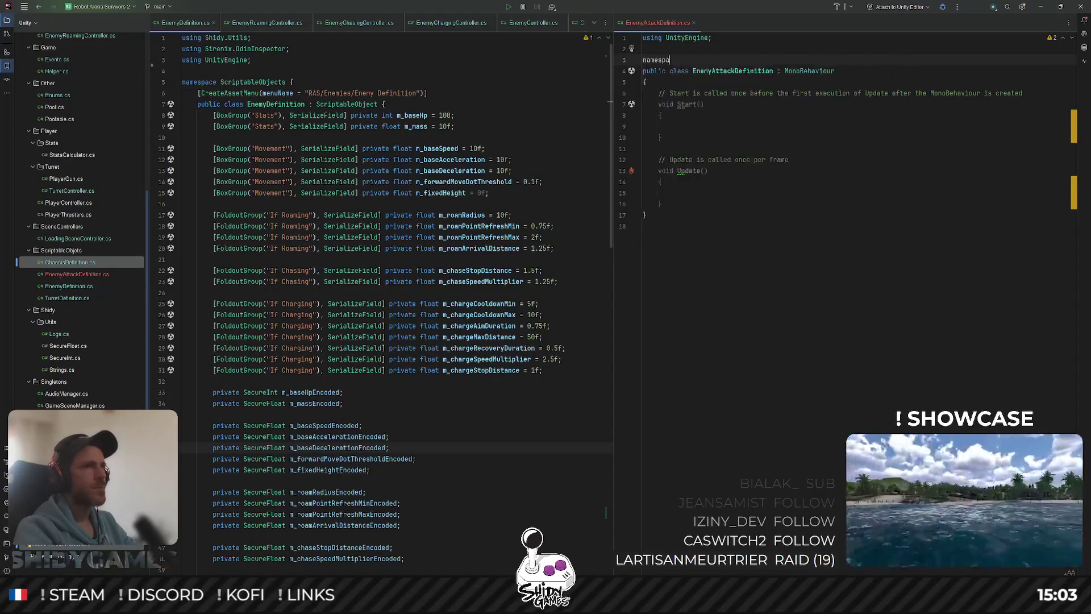
key("Tab")
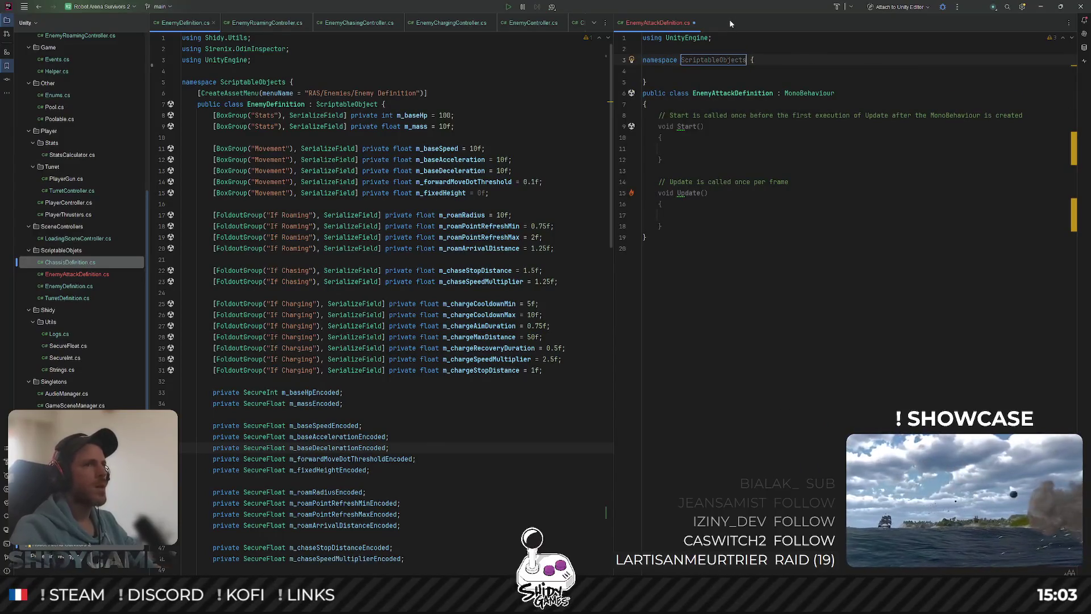
double_click(802, 93)
type("Scrip")
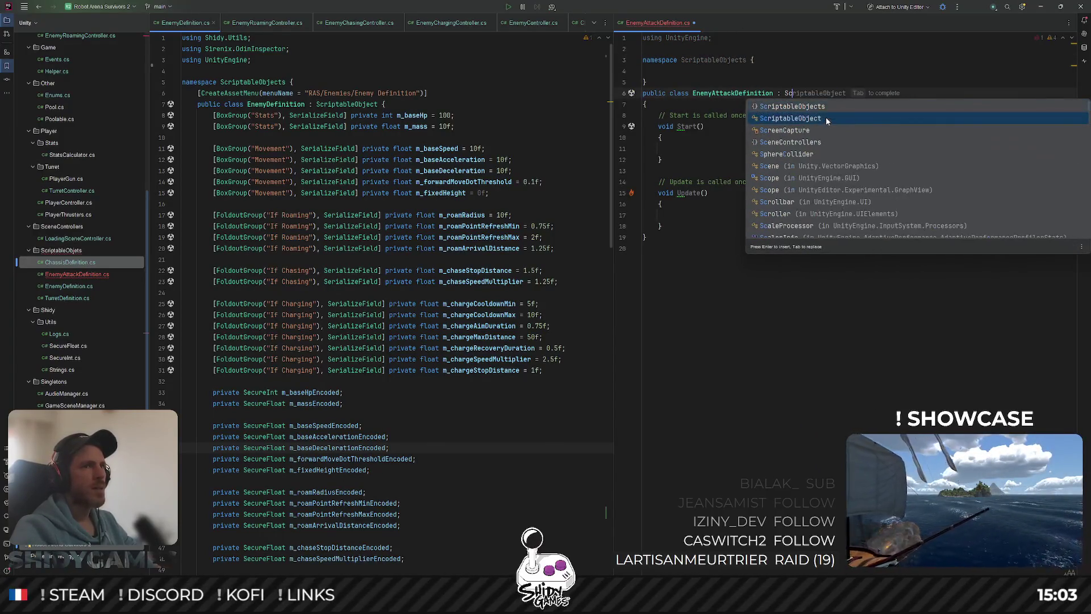
key("Return")
Add [CreateAssetMenu(menuName = "RAS/Enemies/Enemy Attack Definition")] above the class.
key("ctrl+alt+Return")
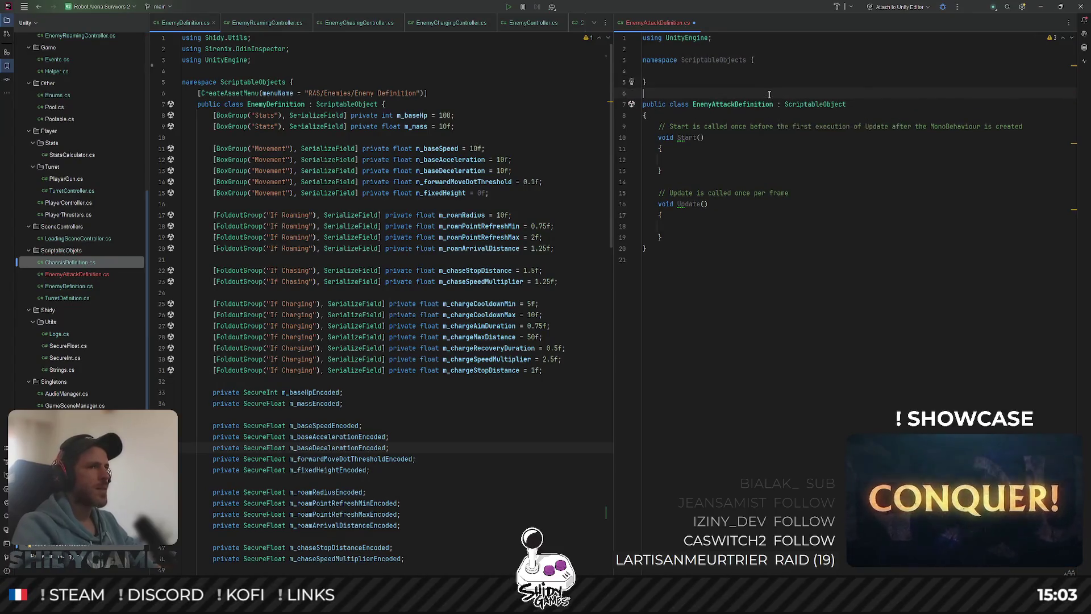
type("[")
type("Create")
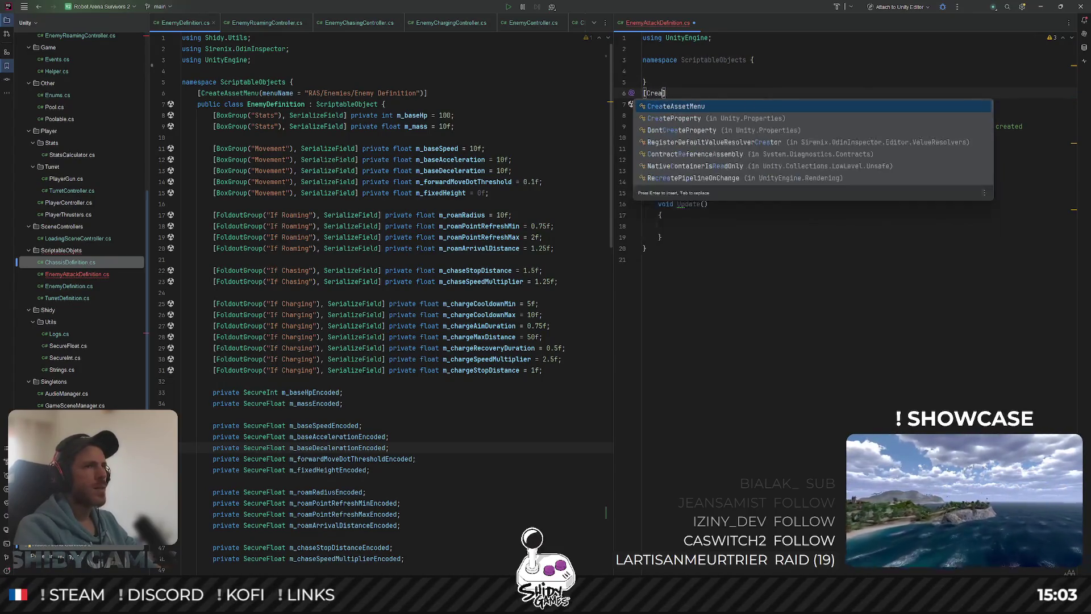
key("Return")
type("(")
key("Return")
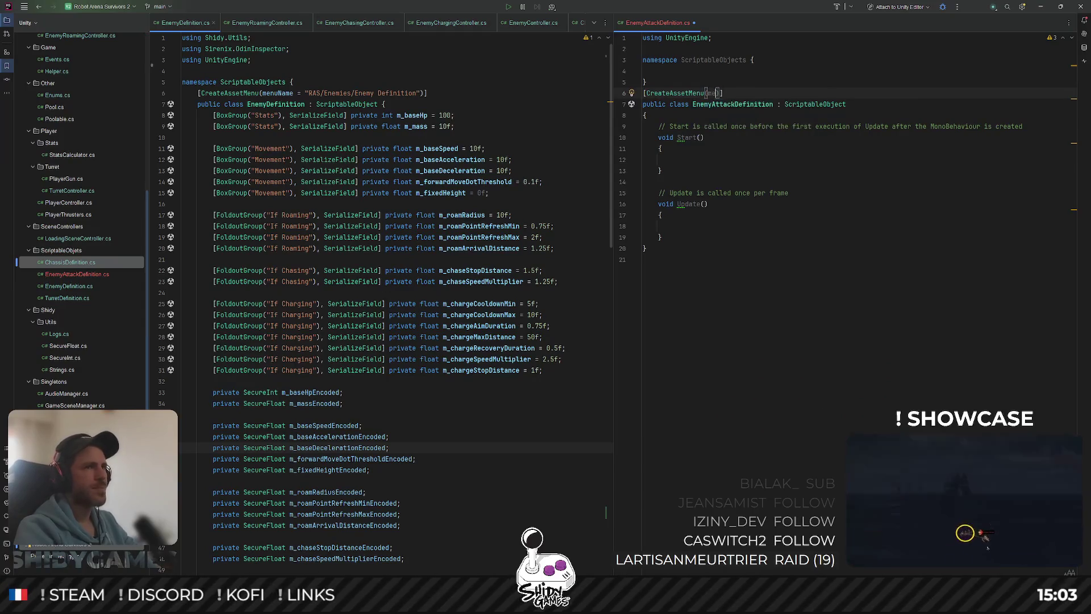
type("RAS/En")
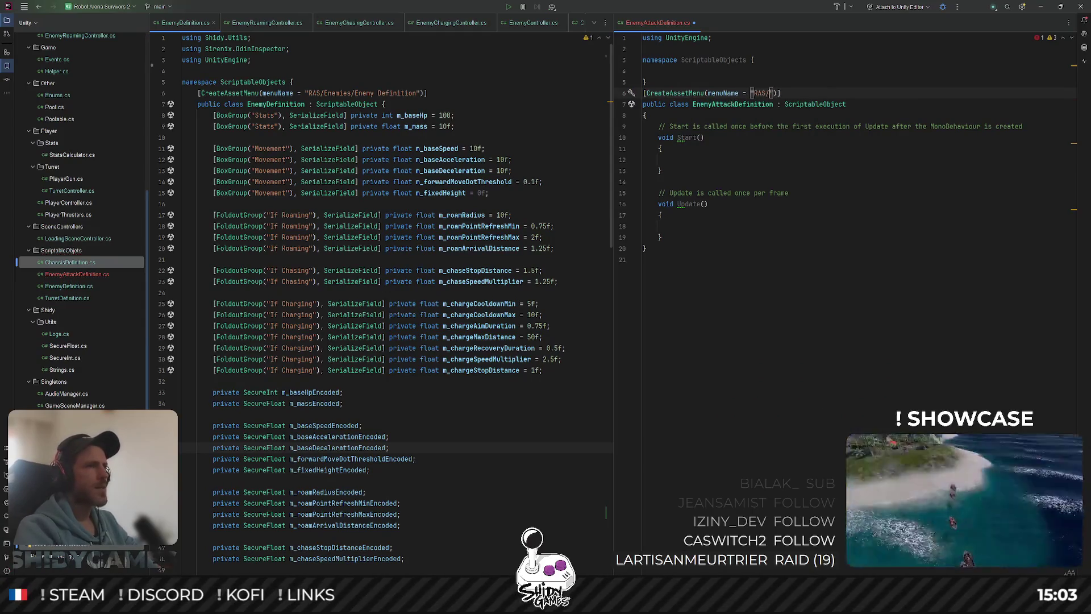
type("emie")
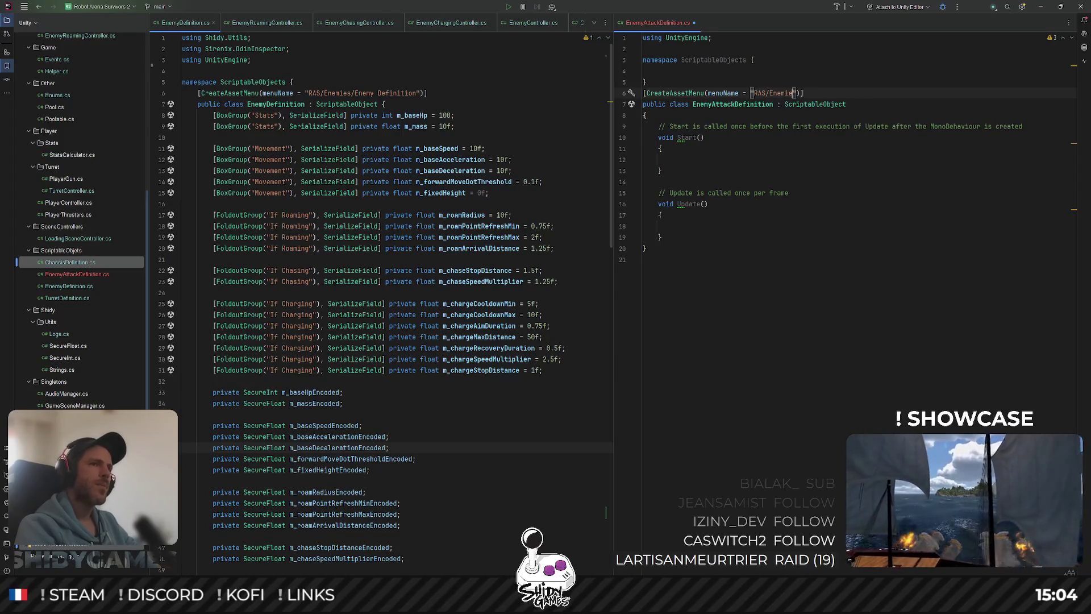
type("my Atta")
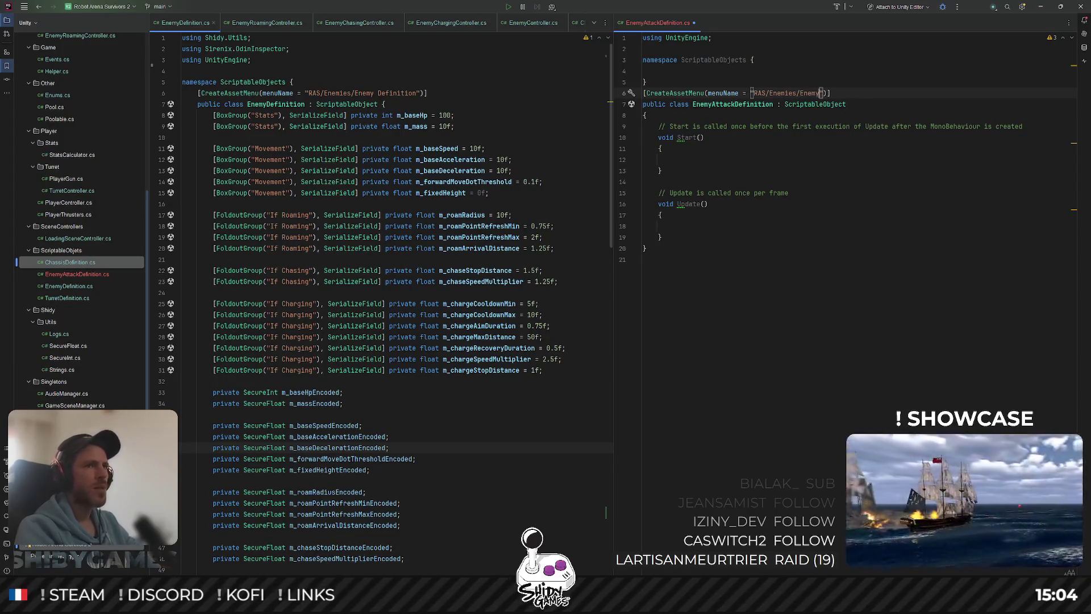
type("ck Defi")
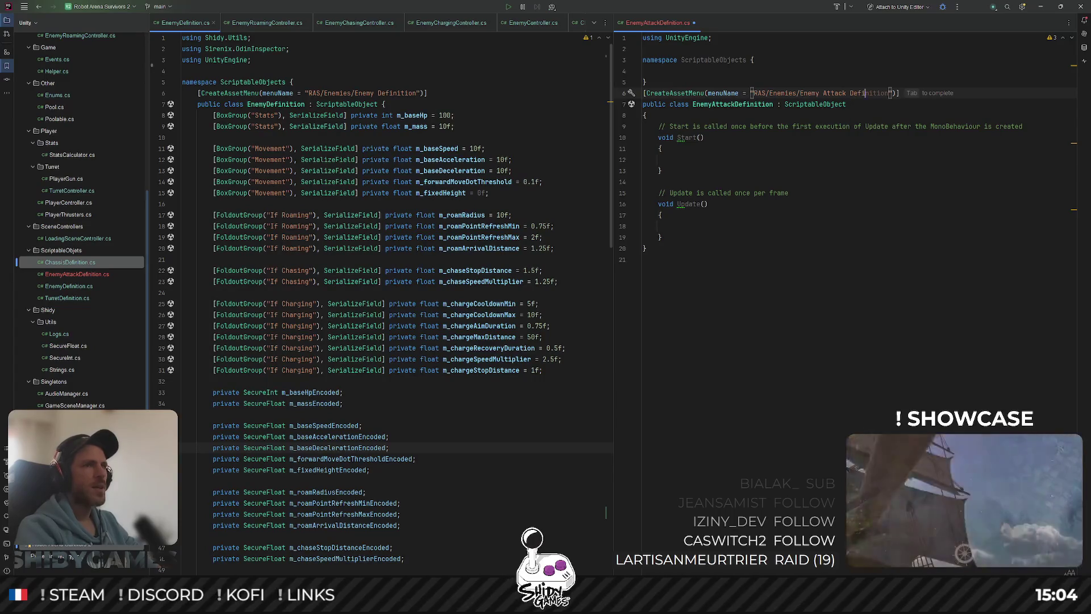
key("Tab")
Move the class inside the namespace, reformat it, and delete the Start and Update stubs.
left_click_drag(673, 240, 619, 91)
key("ctrl+shift+alt+Up")
key("ctrl+shift+alt+Up")
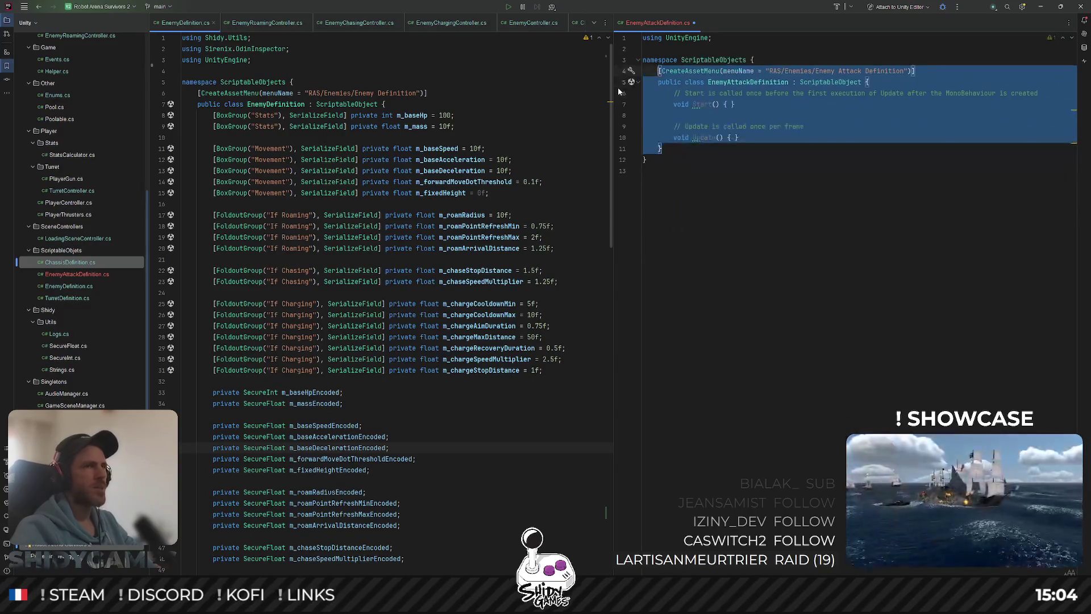
key("ctrl+alt+l")
mouse_move(739, 137)
left_mouse_down()
mouse_move(734, 121)
mouse_move(676, 95)
left_mouse_up()
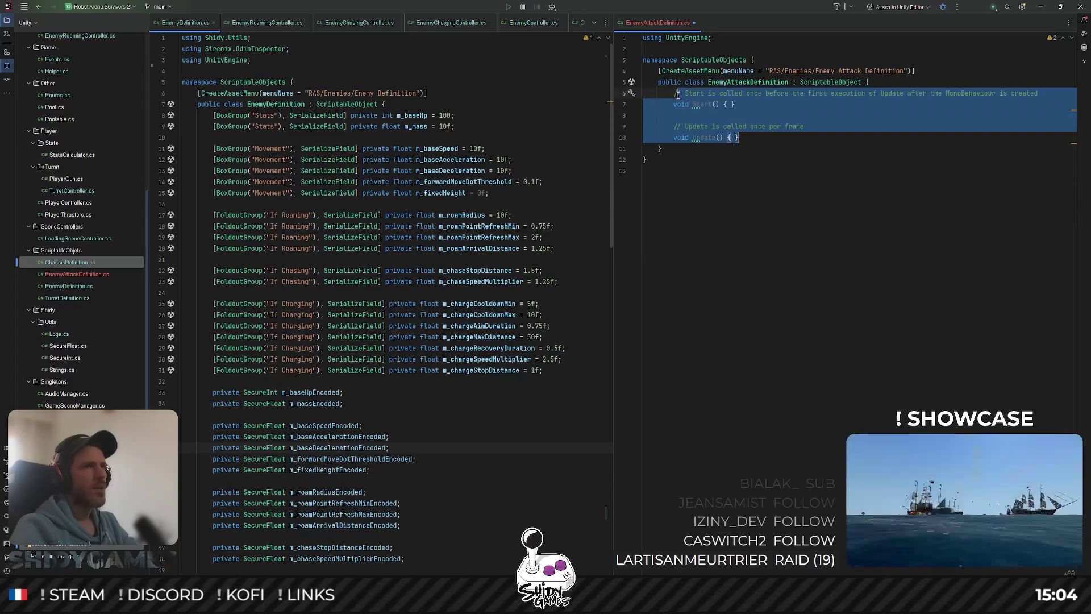
key("BackSpace")
left_click(811, 94)
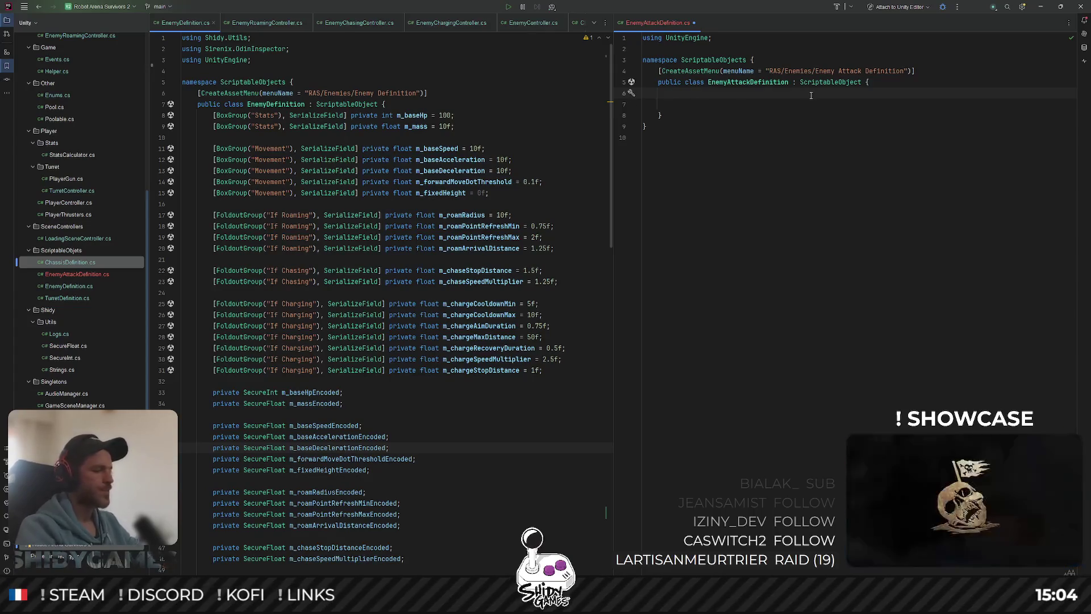
type("[BoxGr")
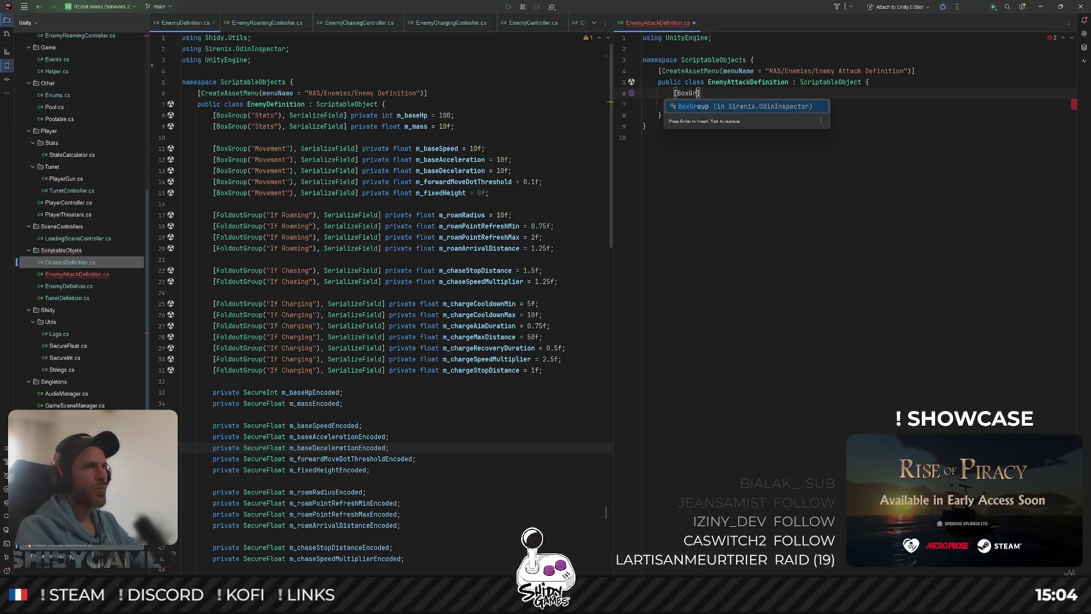
Declare [BoxGroup("Stats"), SerializeField] private int m_baseDamage in the class.
key("Return")
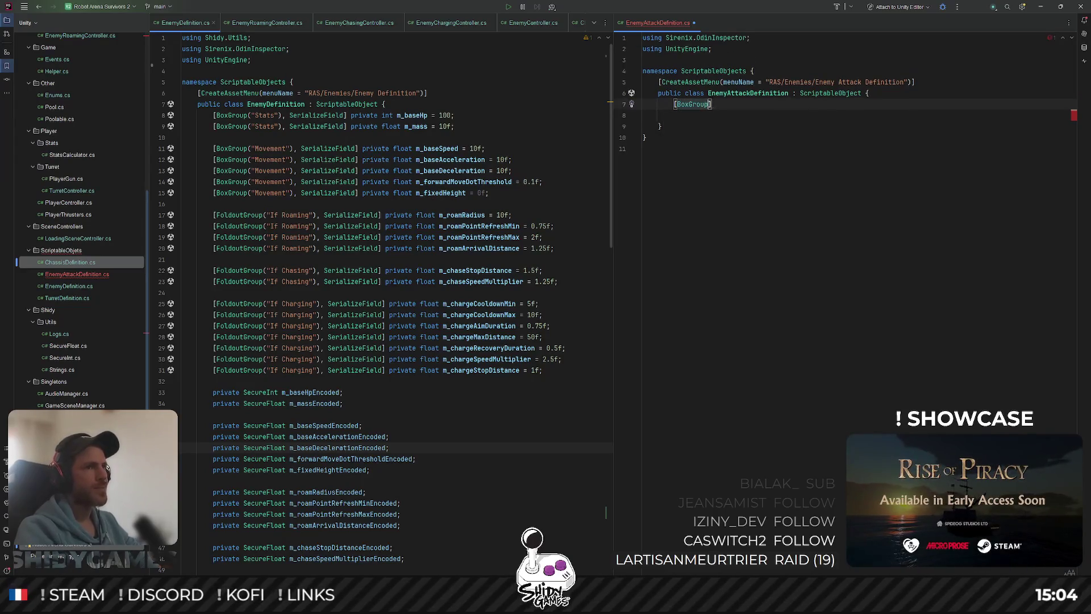
type("(\"")
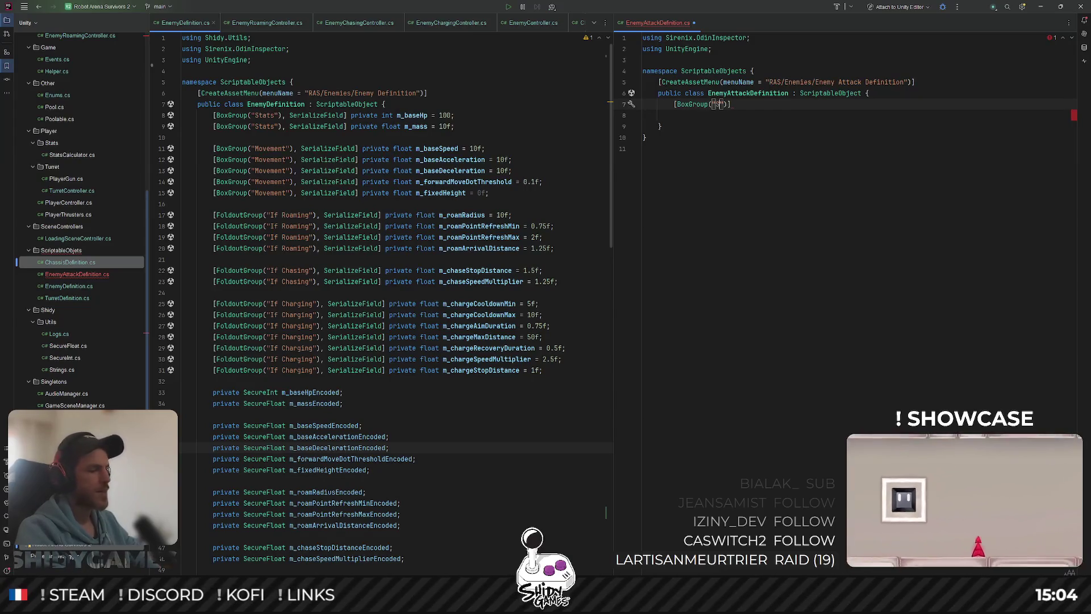
type("Stats")
type(", SerializeFieldn")
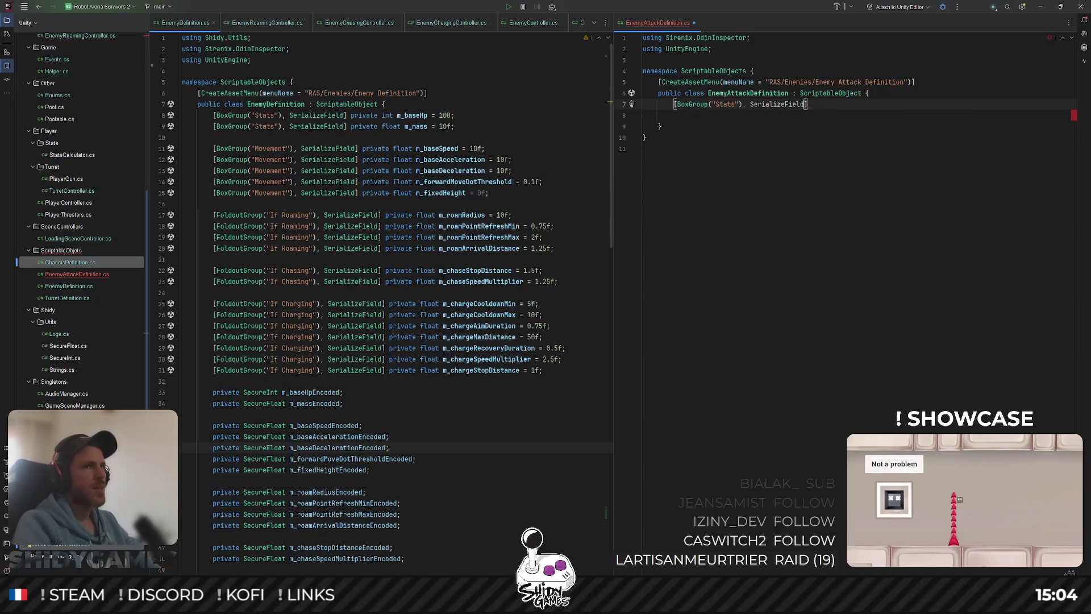
type("] private int")
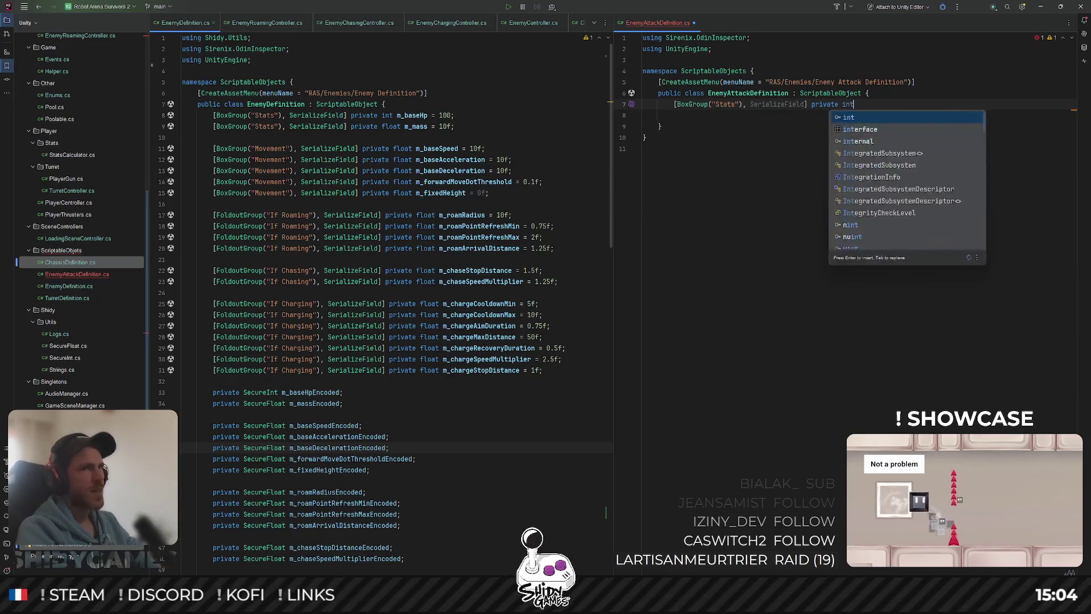
type(" m_")
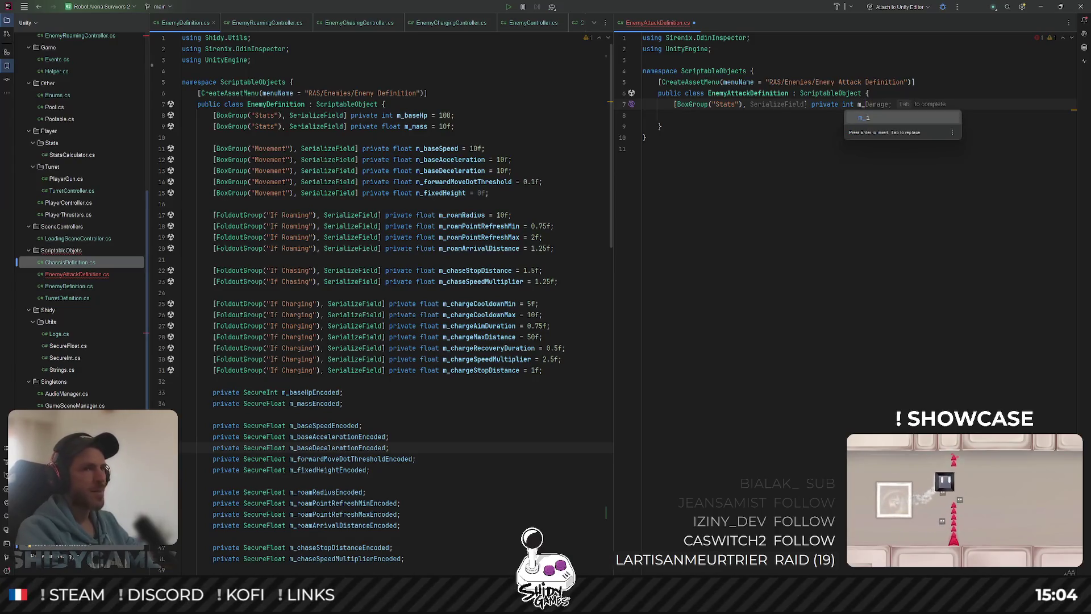
type("baseDa")
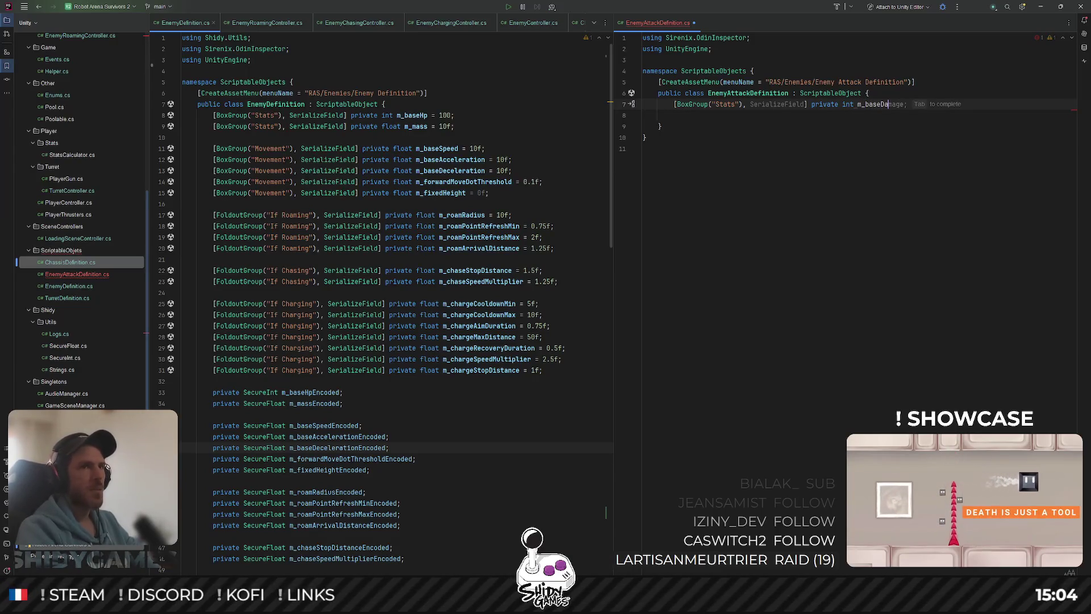
key("Tab")
Add a private SecureInt m_baseDamageEncoded field below the damage field.
key("Down")
key("Return")
key("Return")
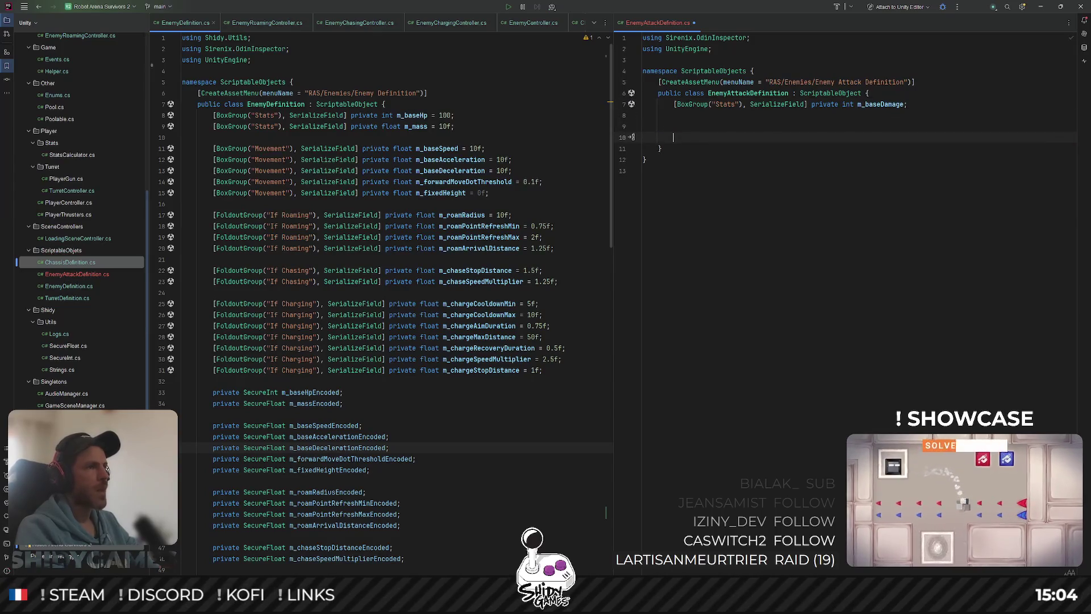
type("private ")
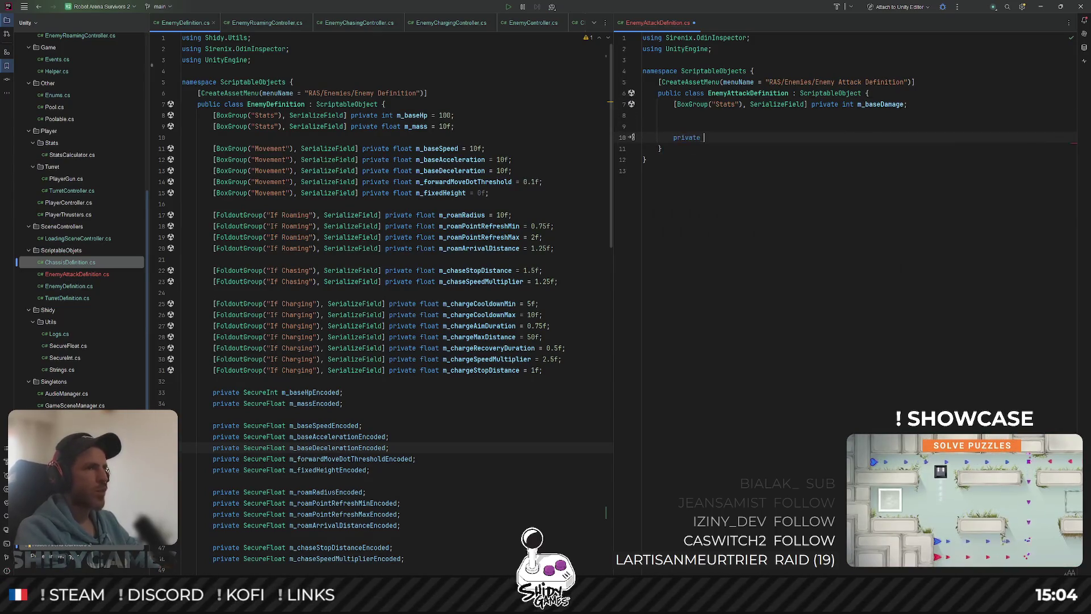
type("Sec")
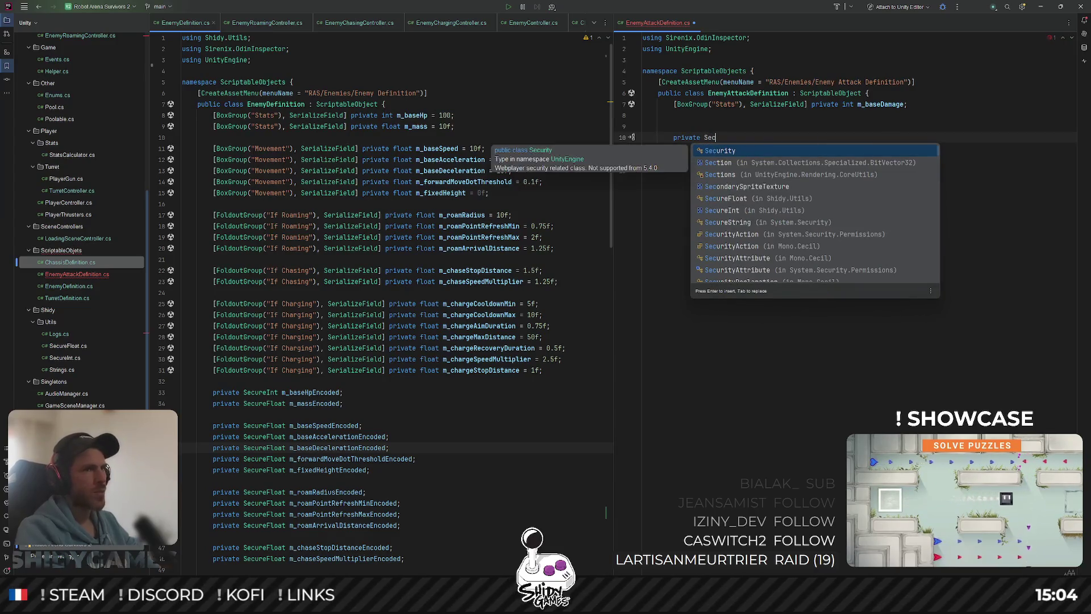
type("ureIn")
key("Return")
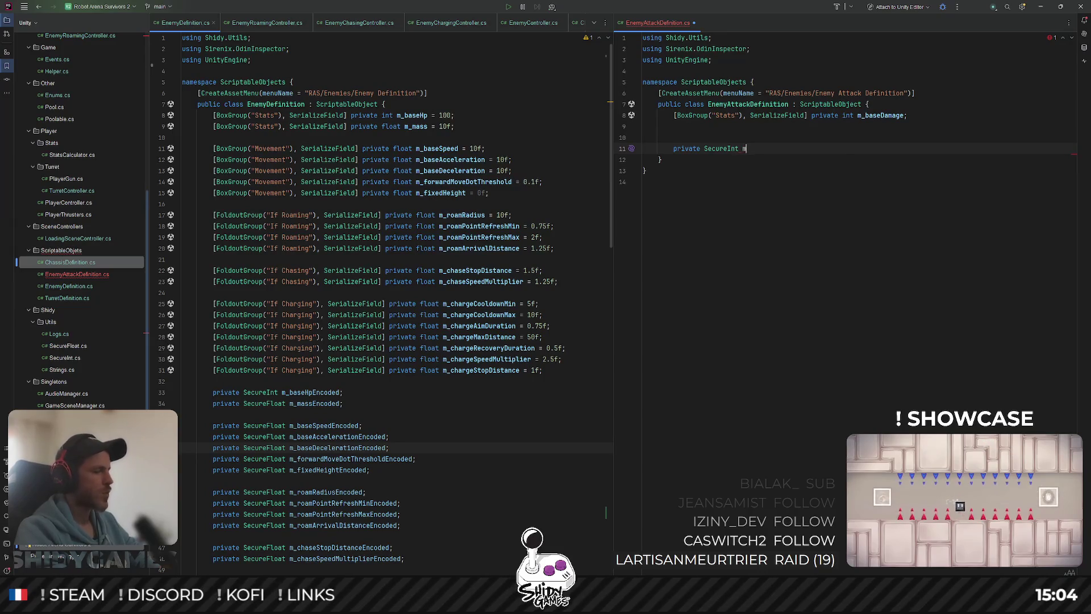
type("_")
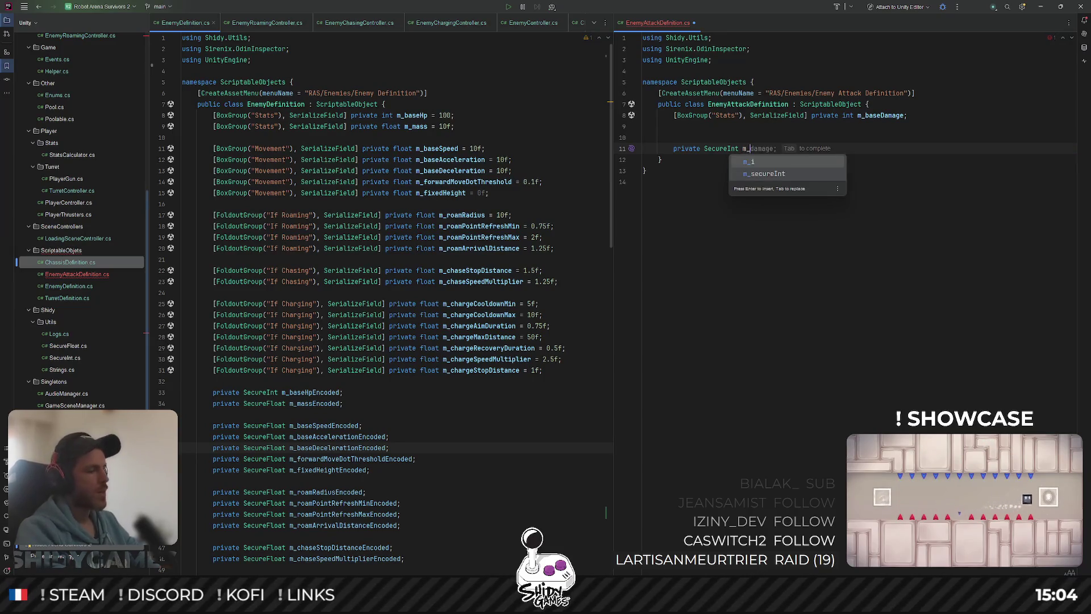
type("baseS")
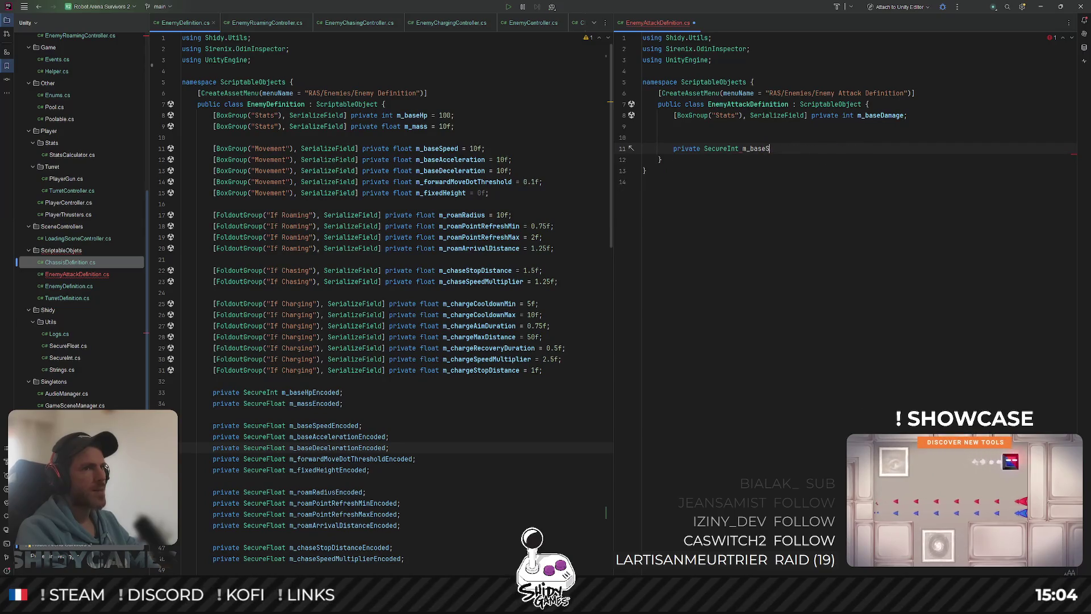
key("BackSpace")
type("DamageEnconde")
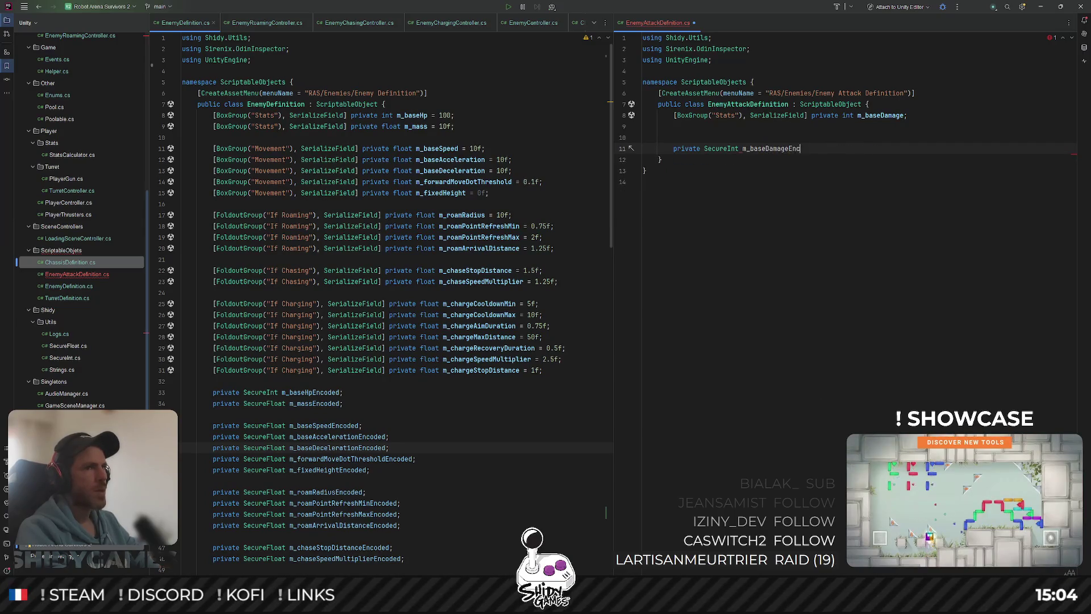
key("BackSpace")
key("BackSpace")
key("BackSpace")
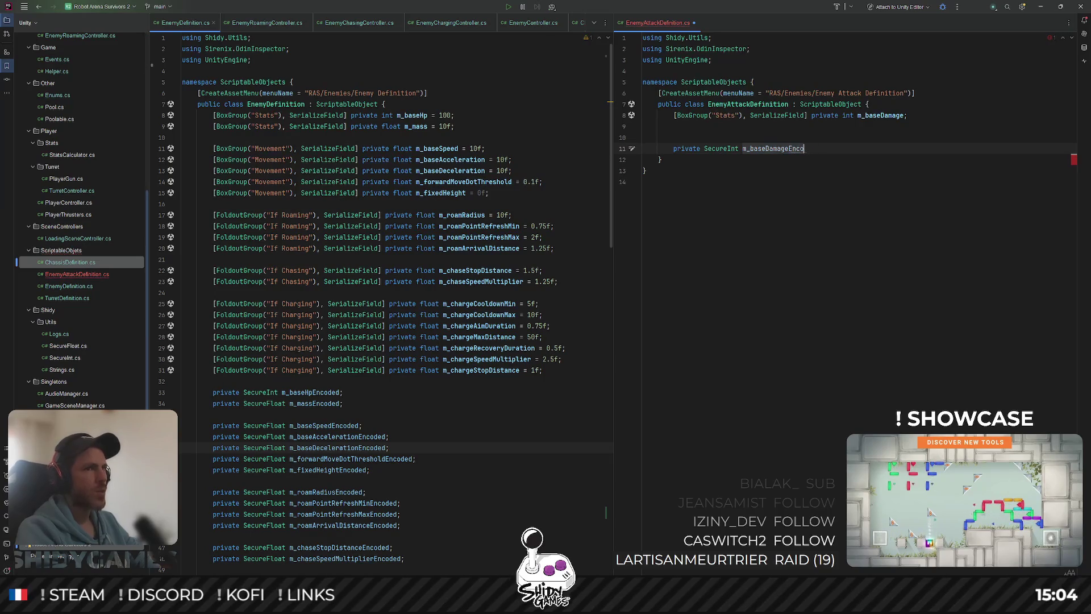
type("ded;")
key("Return")
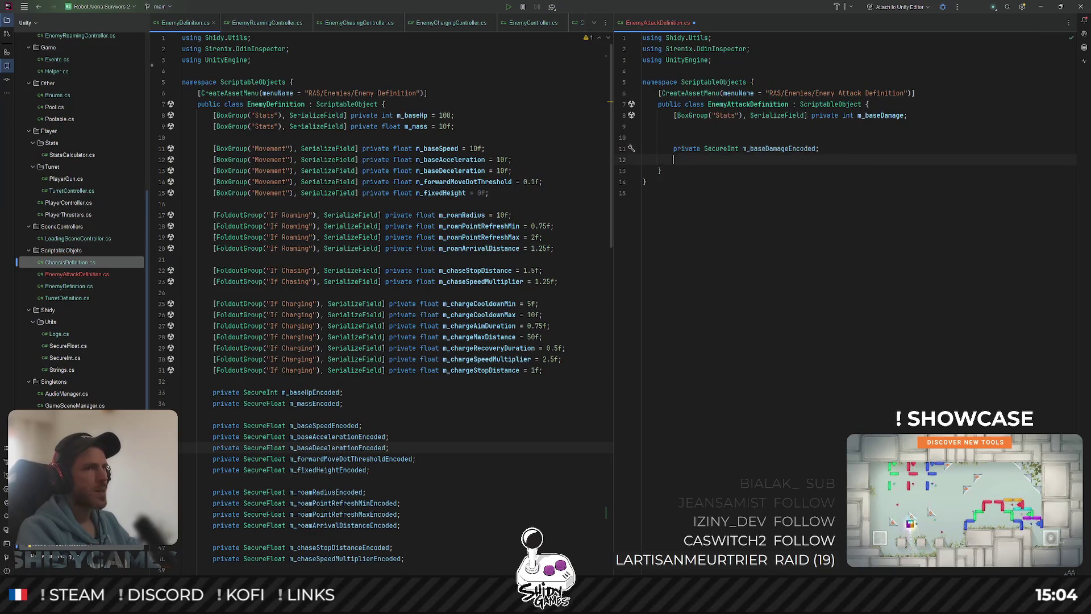
key("Up")
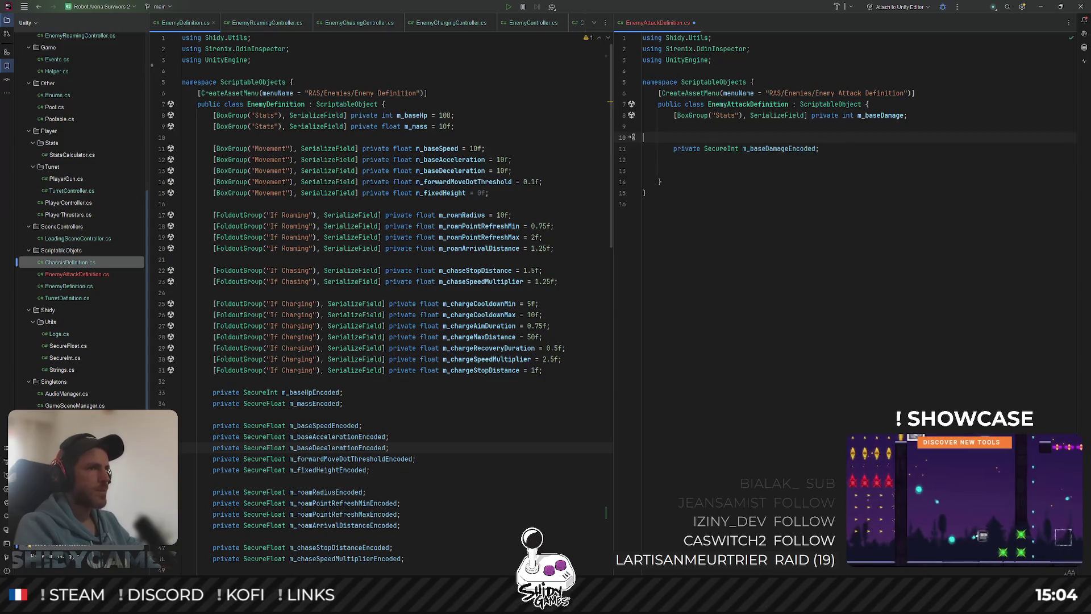
key("alt+shift+Up")
key("Down")
key("Down")
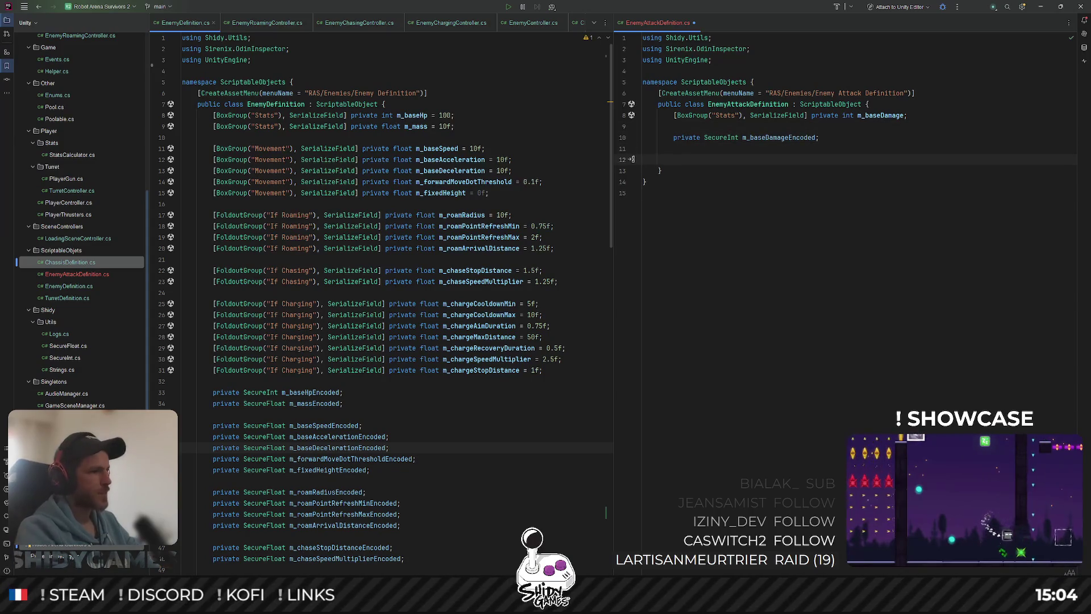
scroll(494, 334, "down", 10)
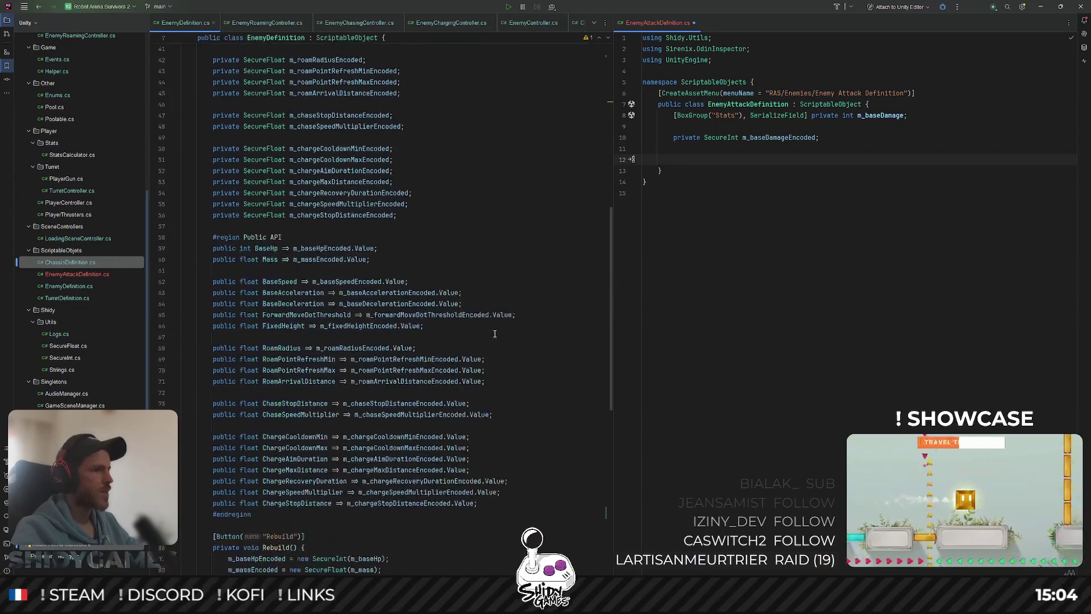
Insert a #region named Public API below the fields.
type("#pub")
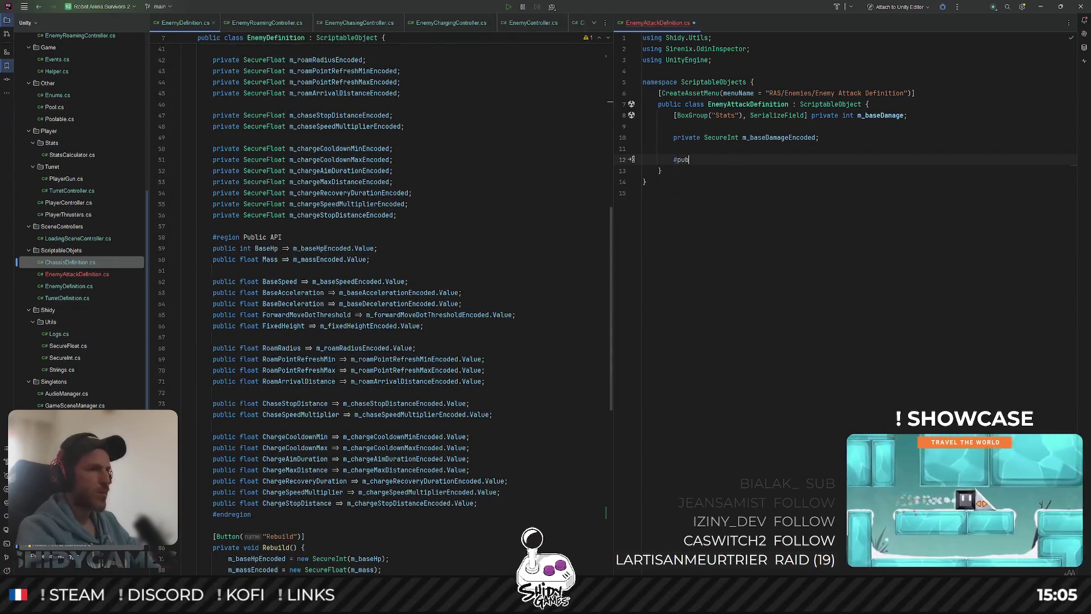
key("BackSpace")
key("BackSpace")
key("BackSpace")
type("reg")
key("Return")
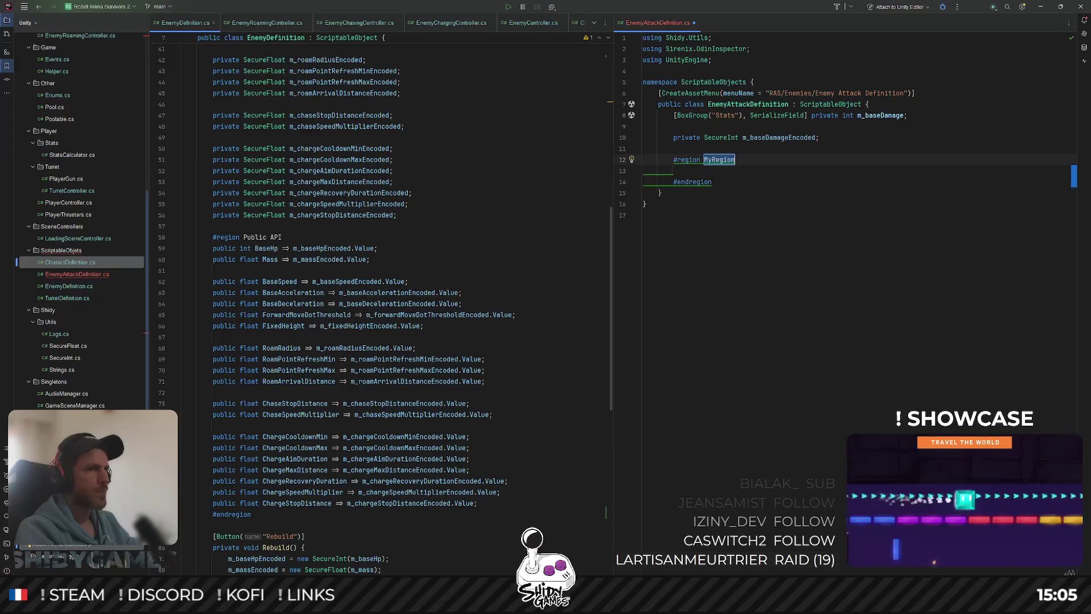
type("Public ")
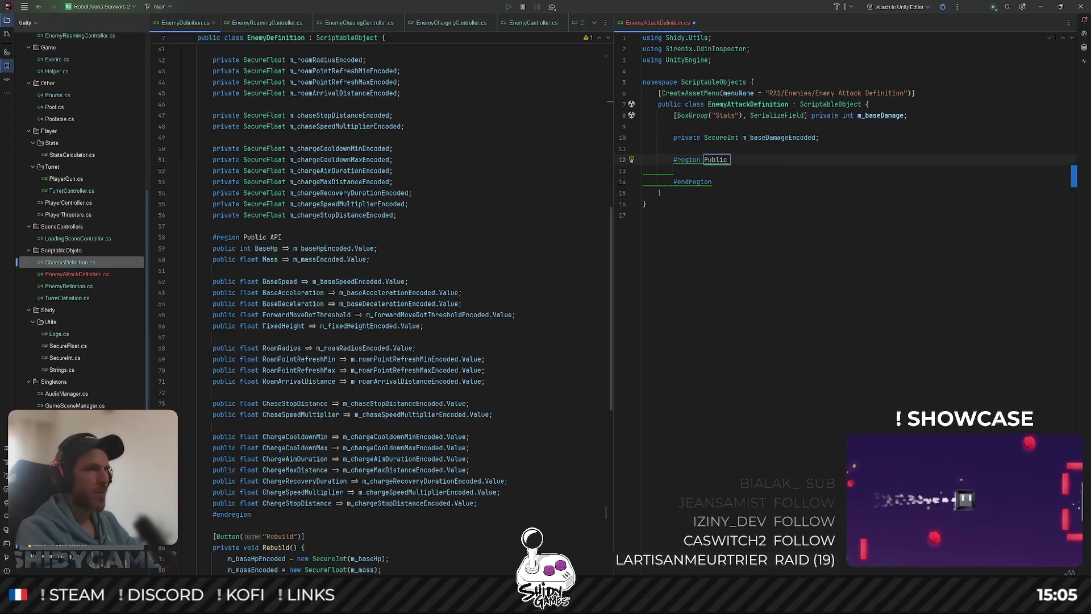
type("API")
key("Return")
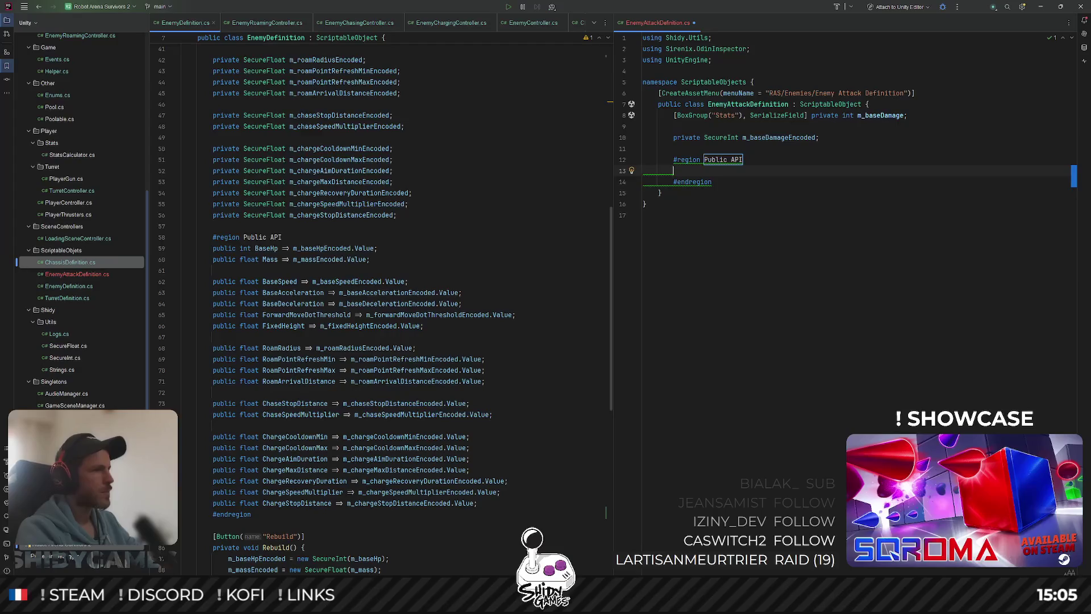
Add public int BaseDamage => m_baseDamageEncoded.Value inside the Public API region.
type("public ")
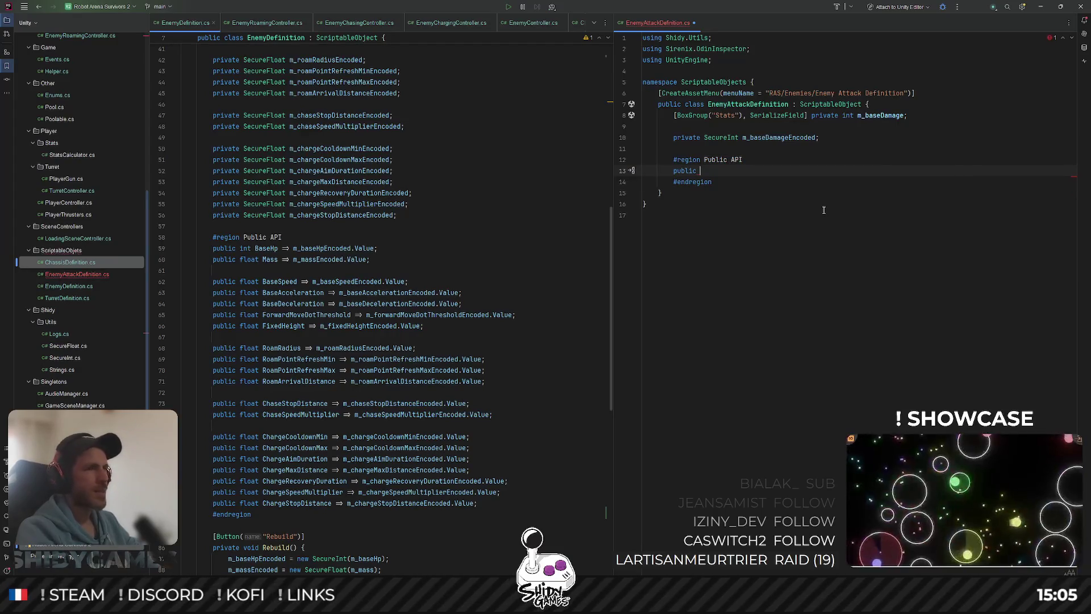
type("int Base")
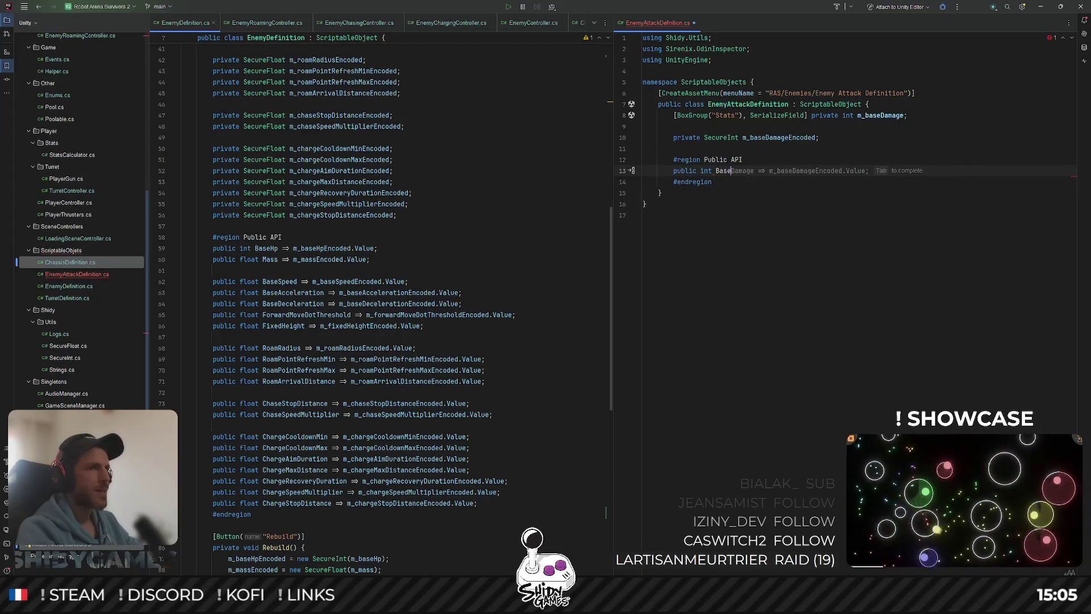
key("Tab")
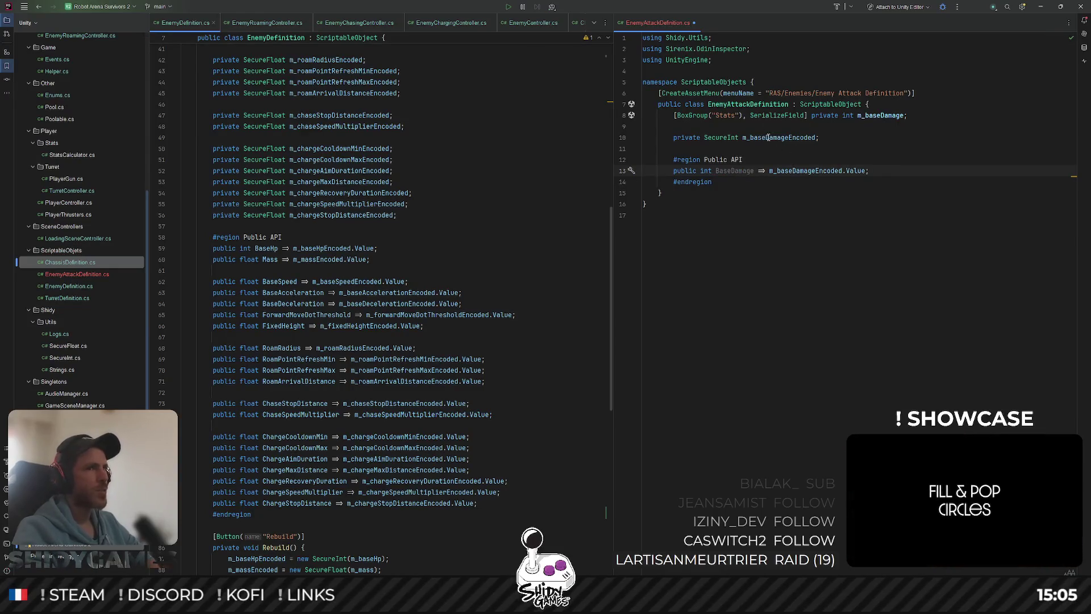
left_click(717, 137)
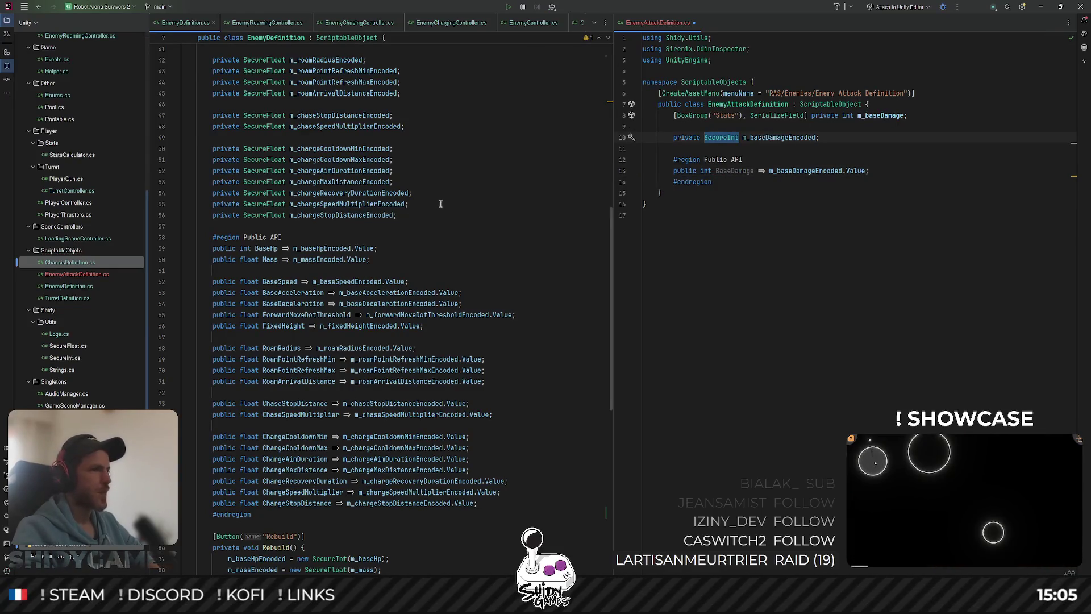
scroll(455, 200, "down", 4)
scroll(455, 200, "down", 2)
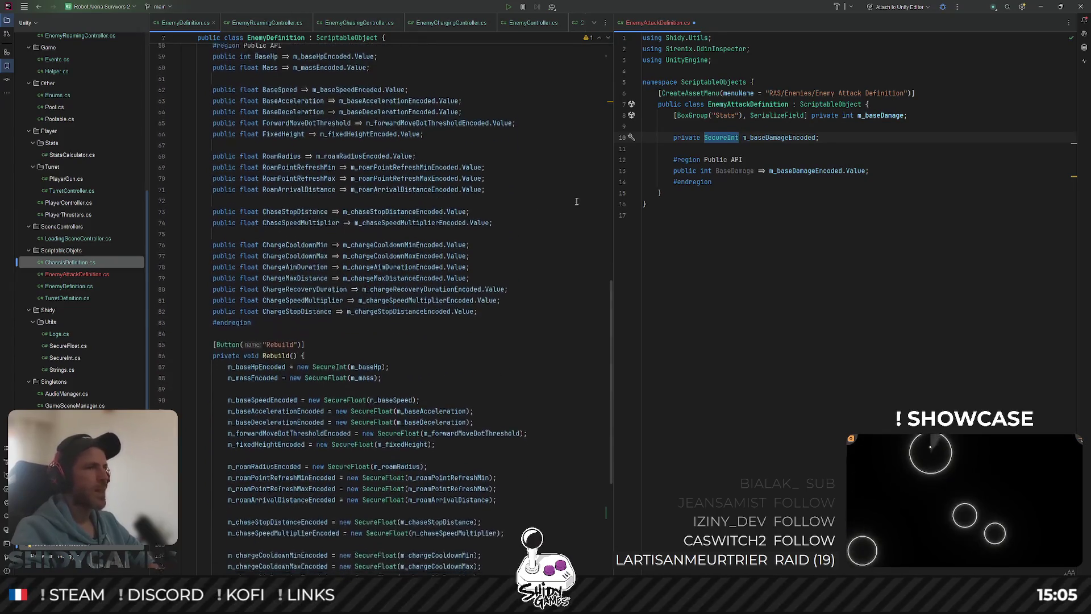
left_click(858, 182)
key("Return")
key("Return")
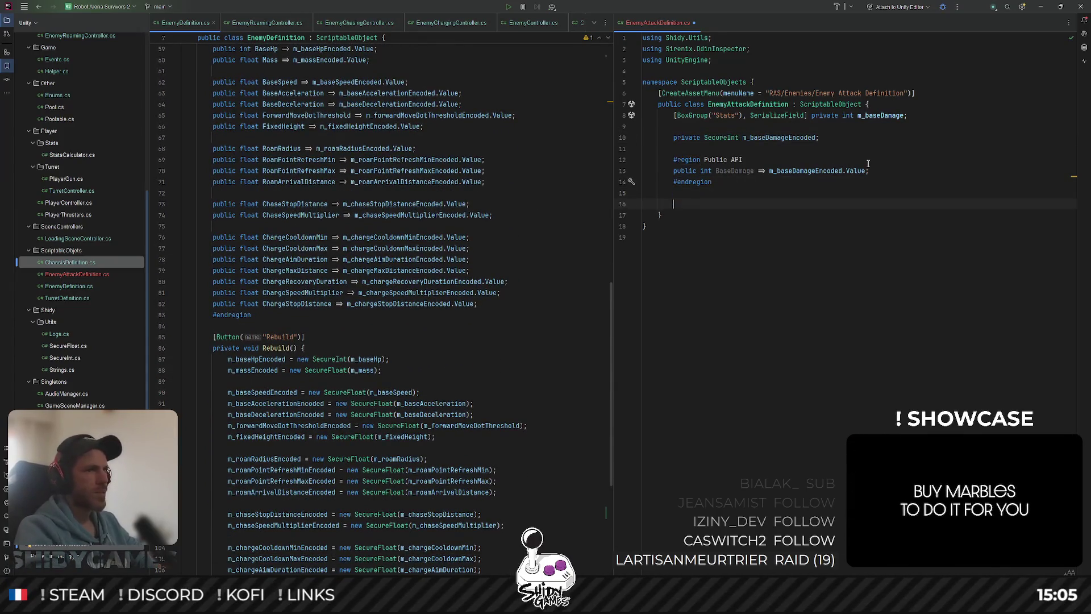
Add a [Button] Rebuild method that re-encodes m_baseDamage into m_baseDamageEncoded.
type("[Butt")
key("Tab")
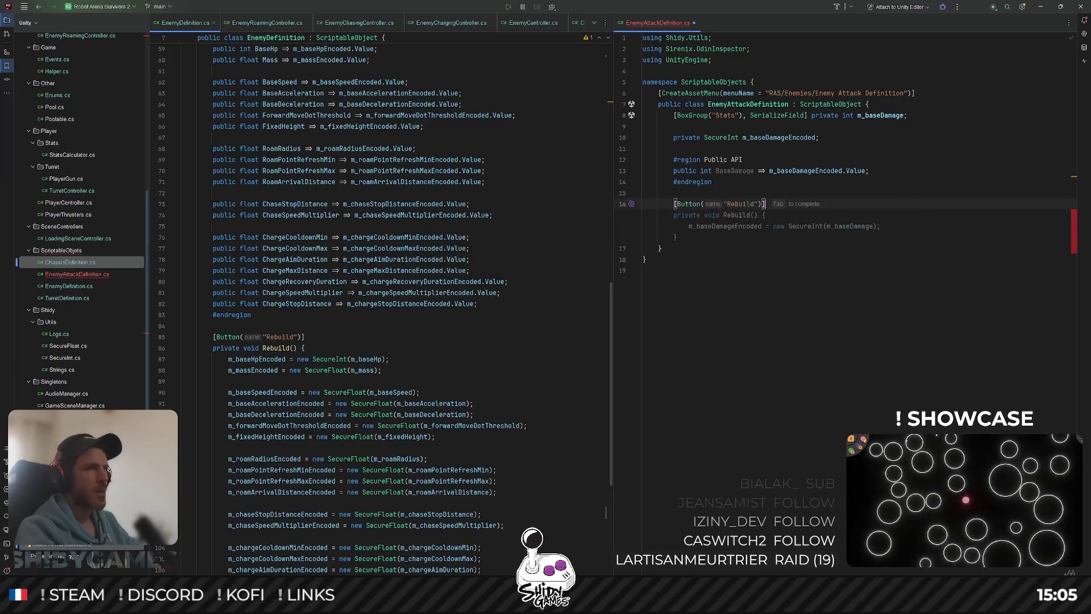
key("Return")
key("Tab")
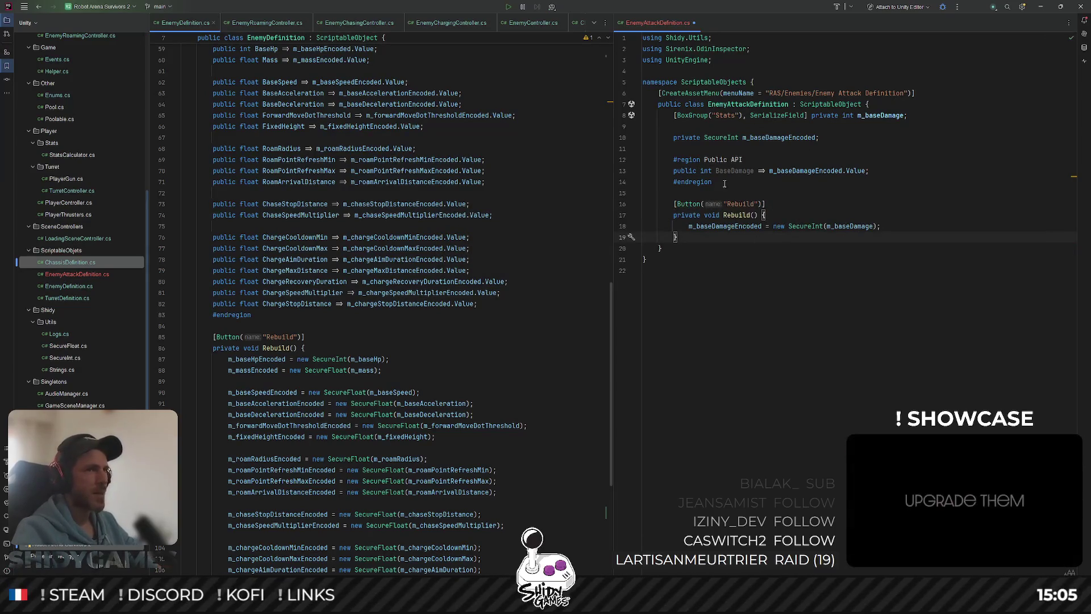
Copy EnemyDefinition's OnEnable and OnValidate methods and paste them after Rebuild.
key("ctrl+End")
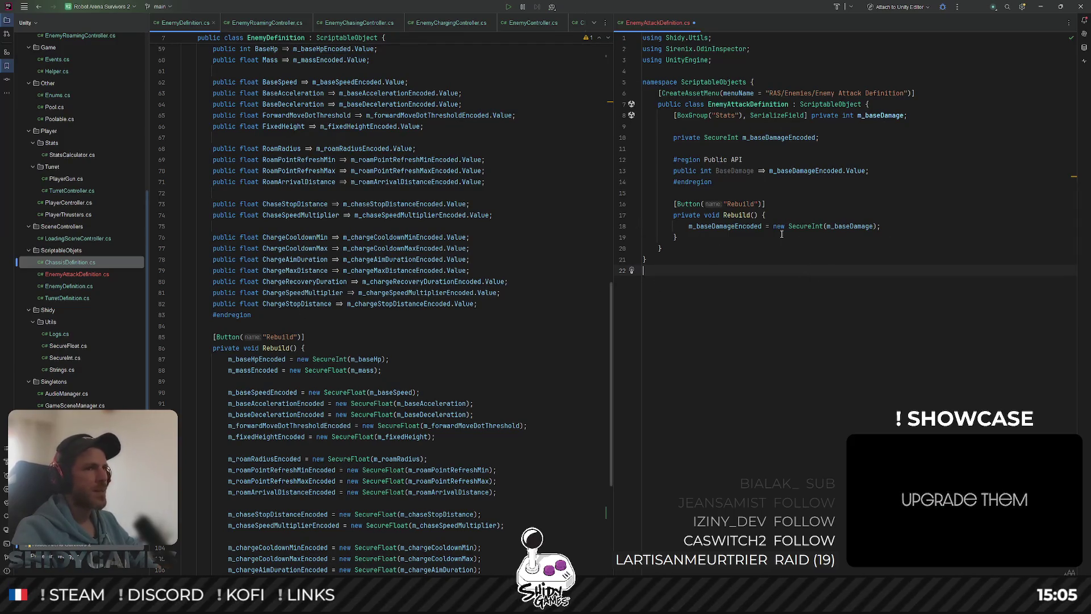
scroll(384, 246, "down", 7)
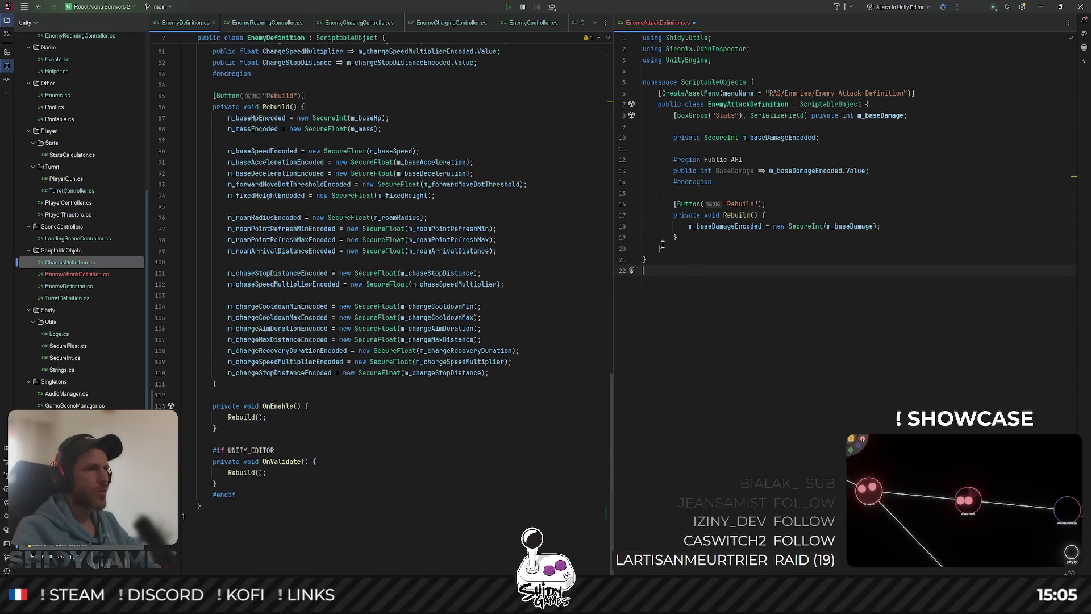
left_click_drag(241, 493, 190, 405)
key("ctrl+c")
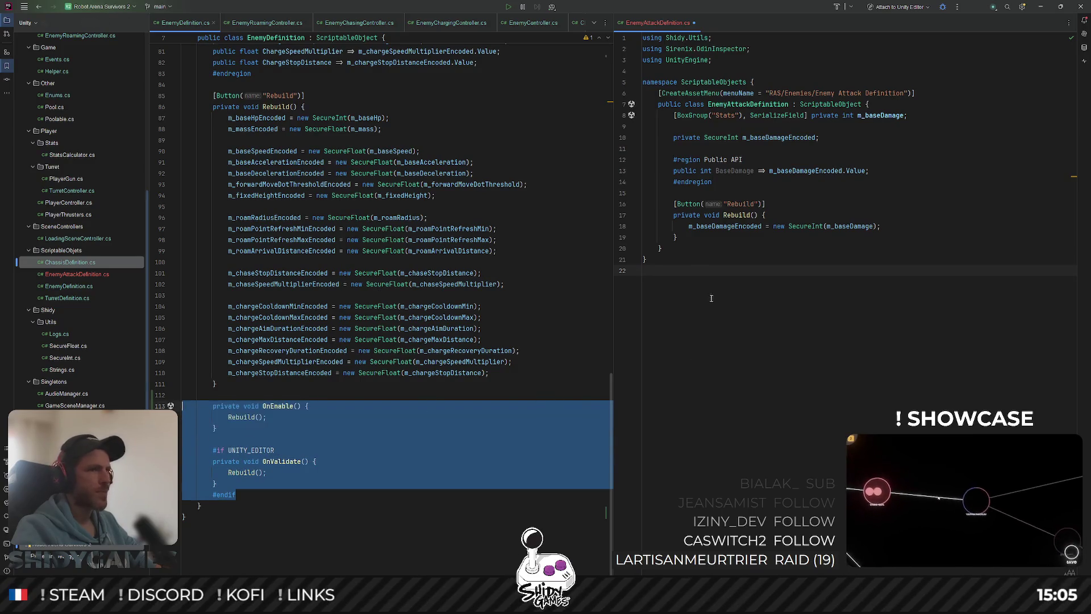
left_click(710, 244)
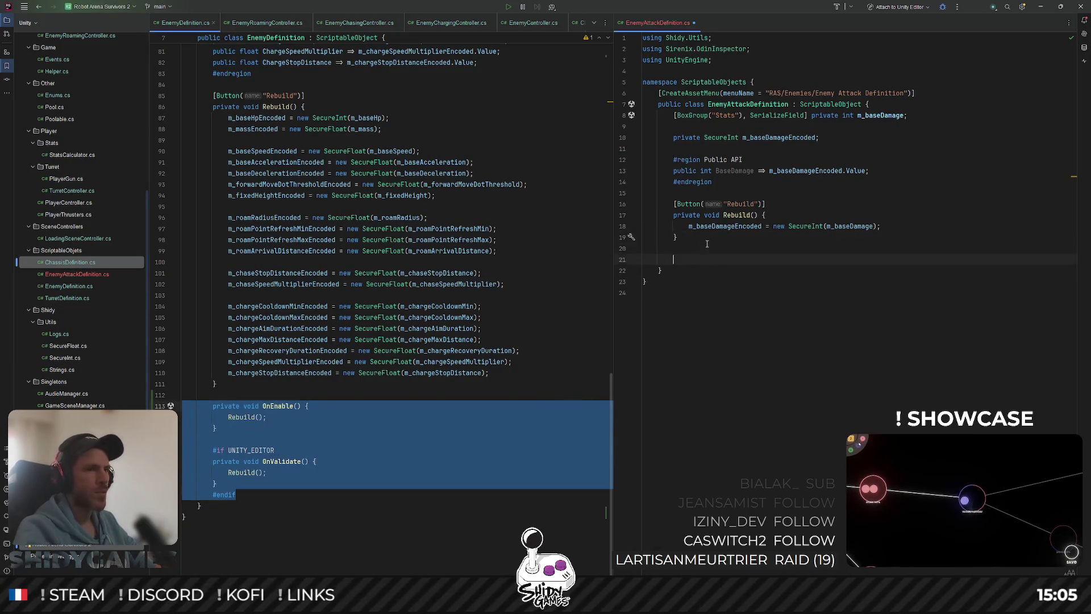
key("ctrl+v")
left_click(822, 381)
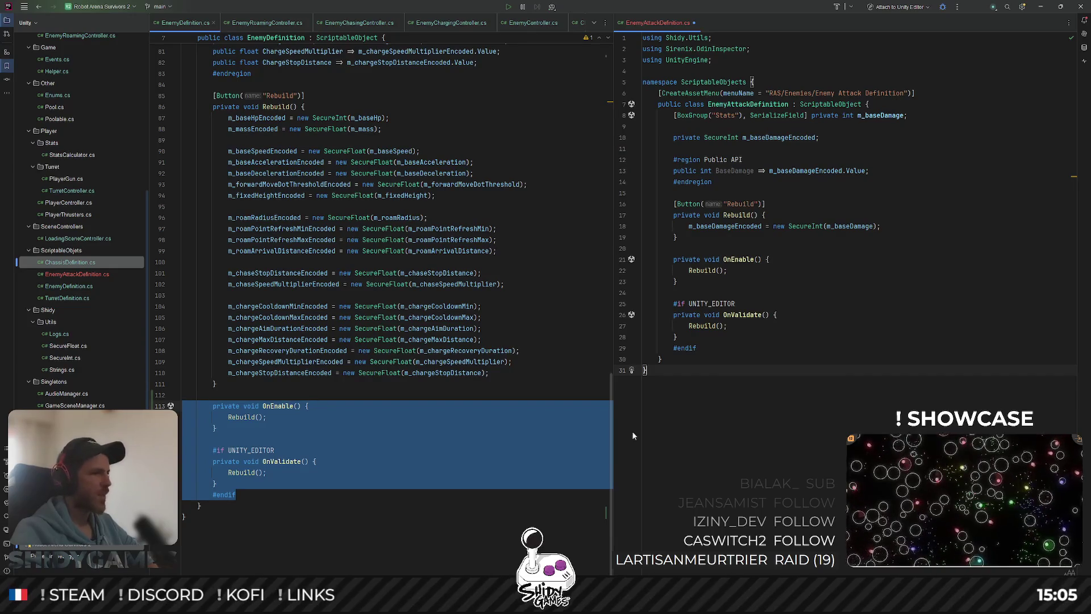
left_click(432, 404)
scroll(438, 395, "up", 15)
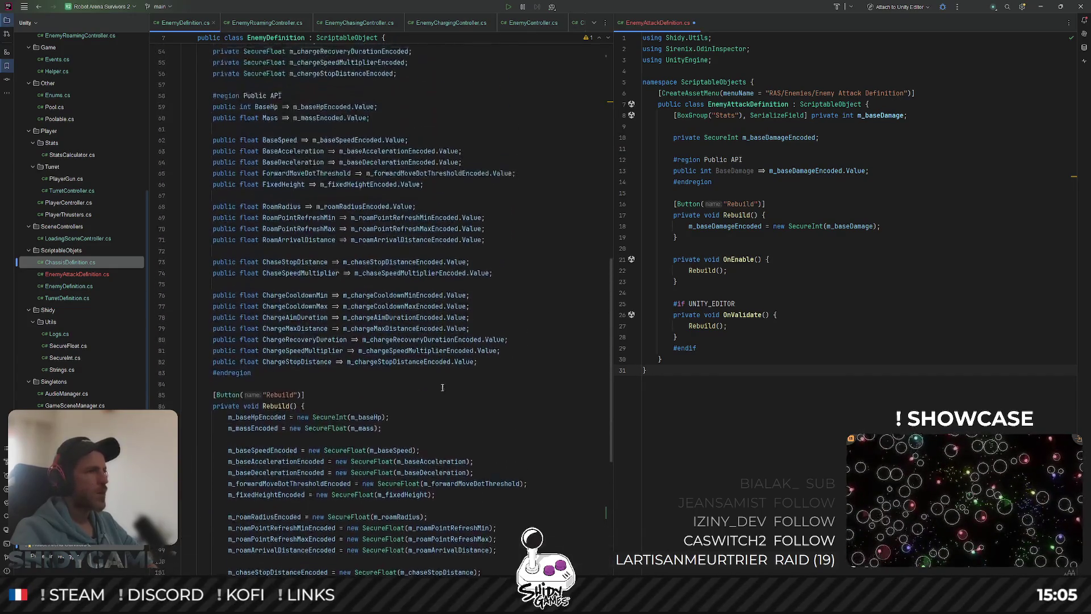
scroll(442, 384, "up", 5)
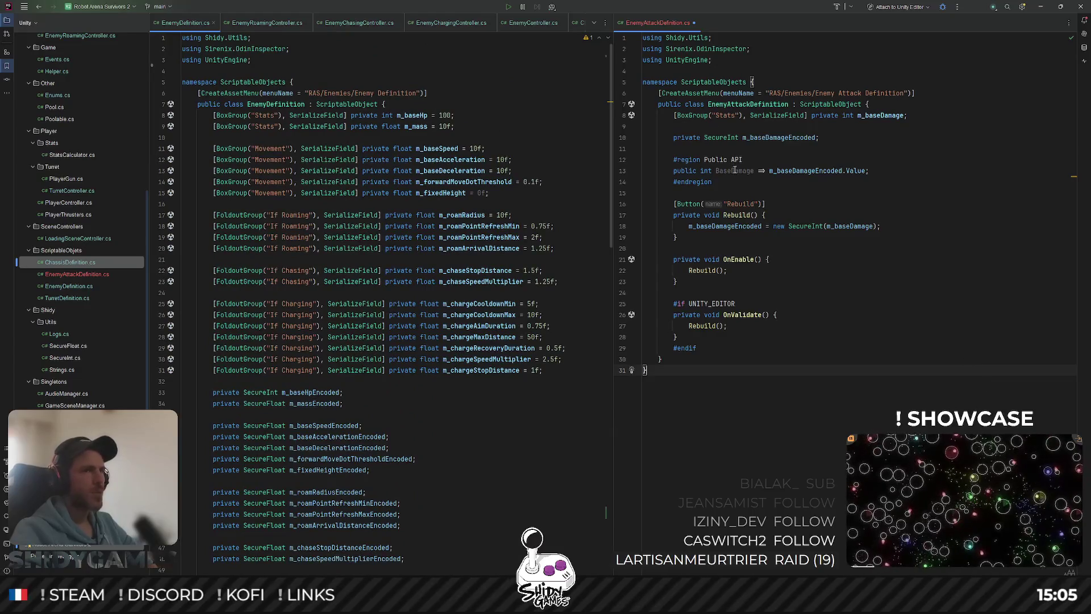
left_click(862, 181)
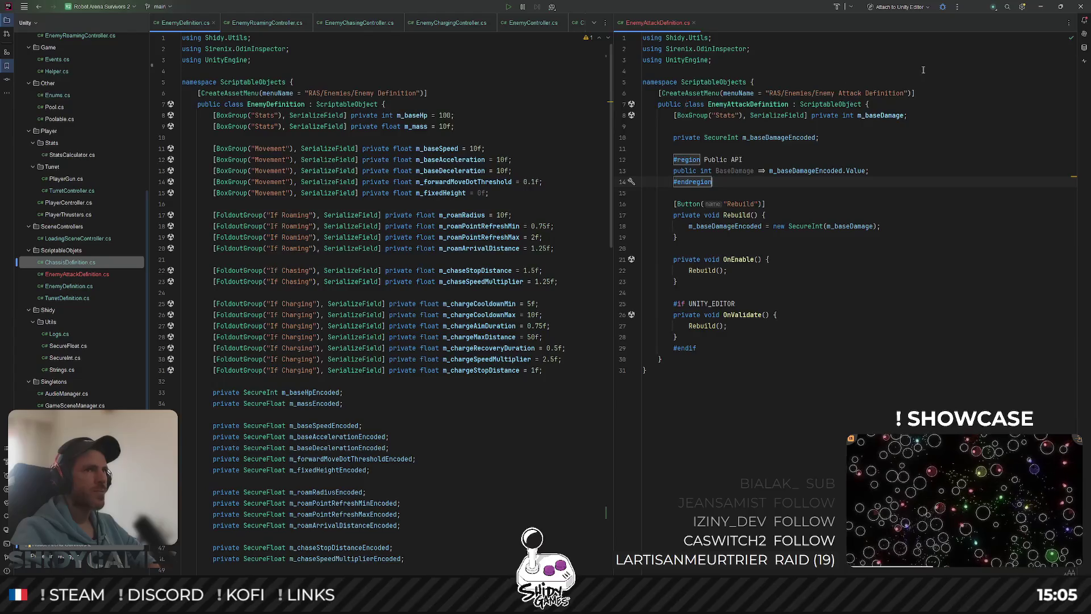
left_click(1041, 7)
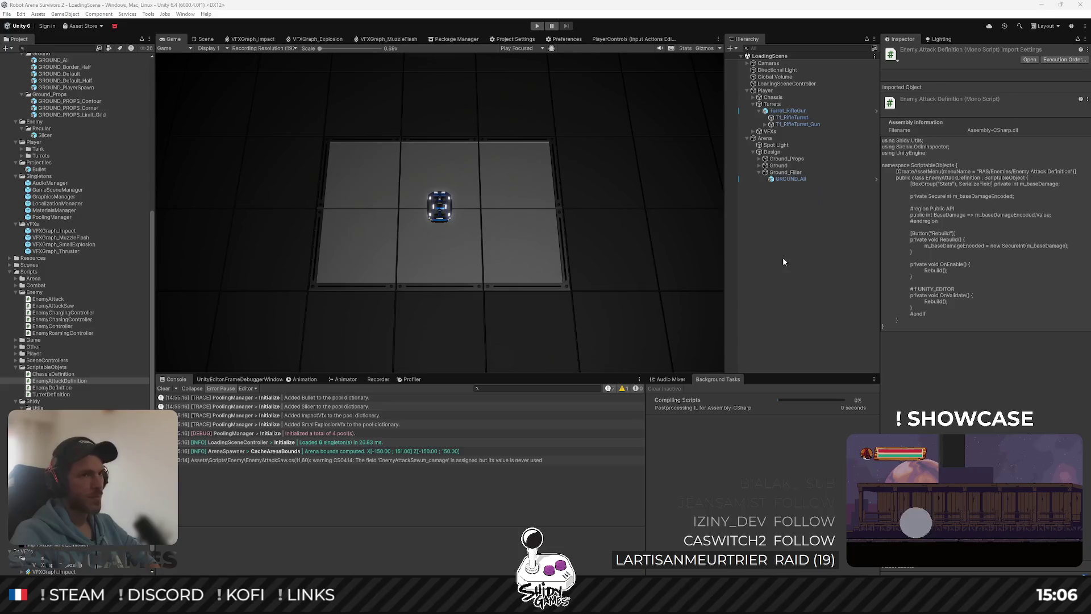
Delete Template_Charging, Template_Chasing and Template_Roaming, then collapse the Regular and Player folders.
scroll(102, 238, "up", 15)
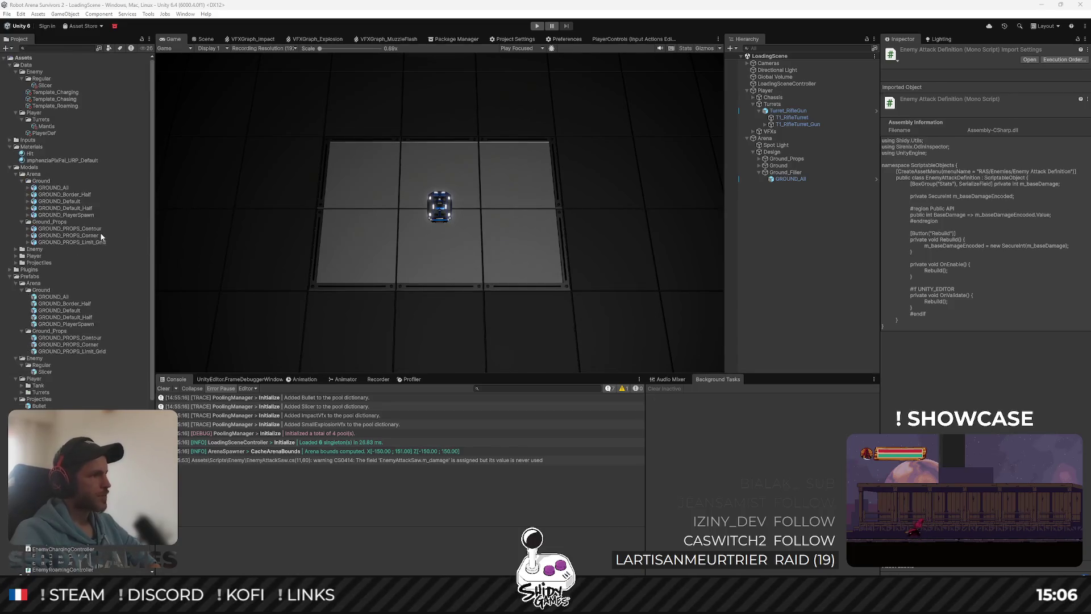
left_click(33, 92)
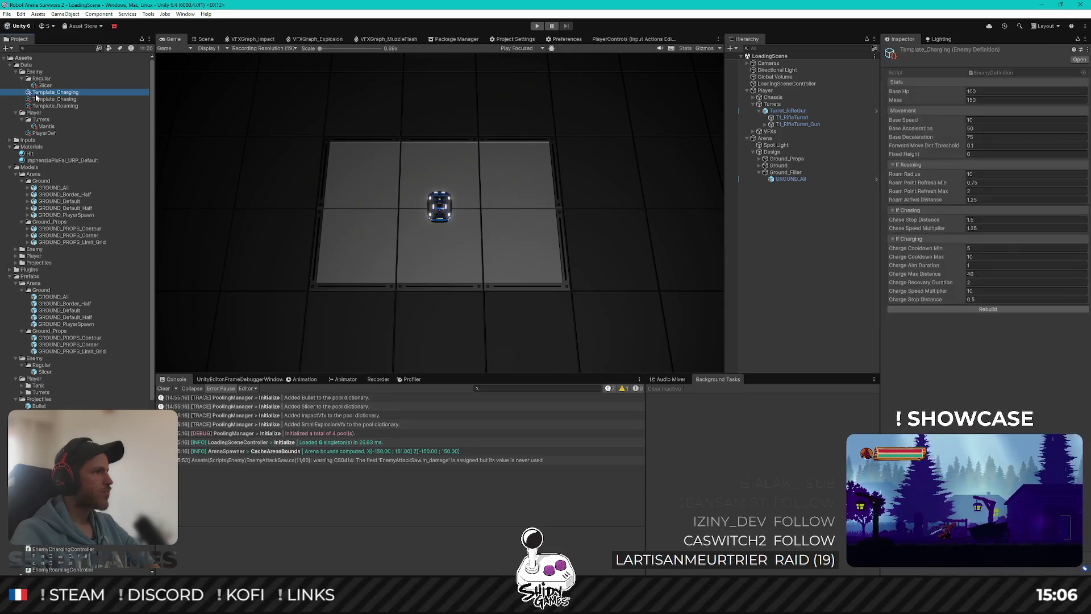
left_click(54, 106, "shift")
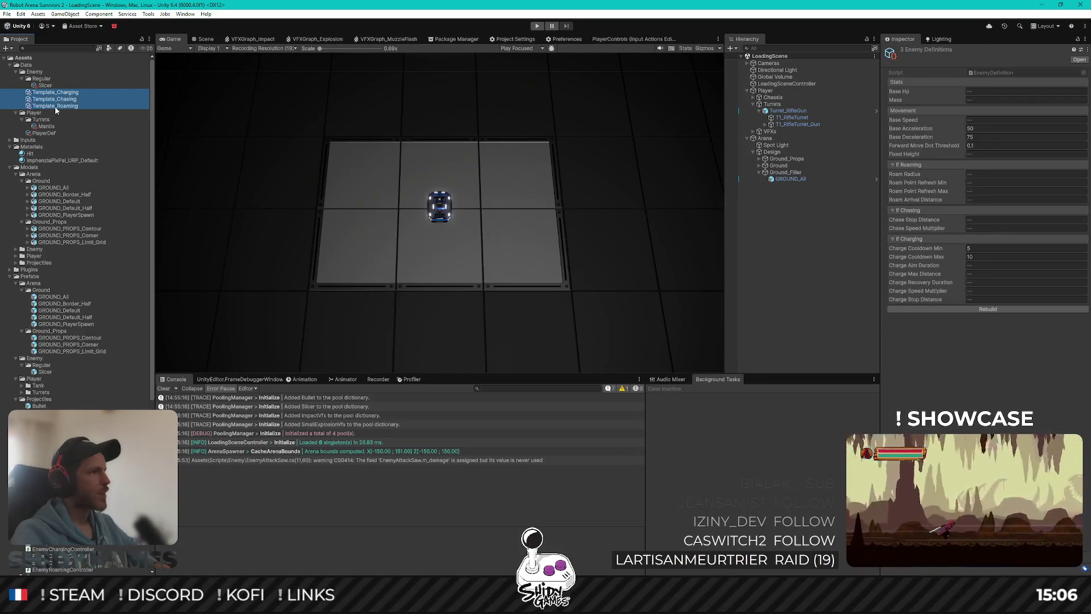
key("Delete")
key("Return")
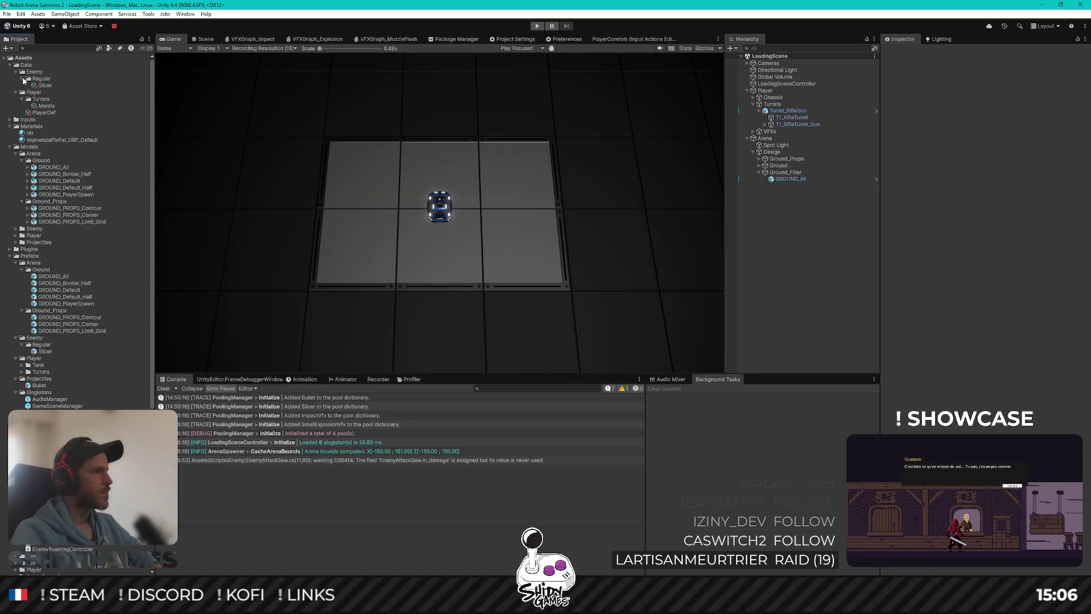
left_click(22, 79)
left_click(15, 86)
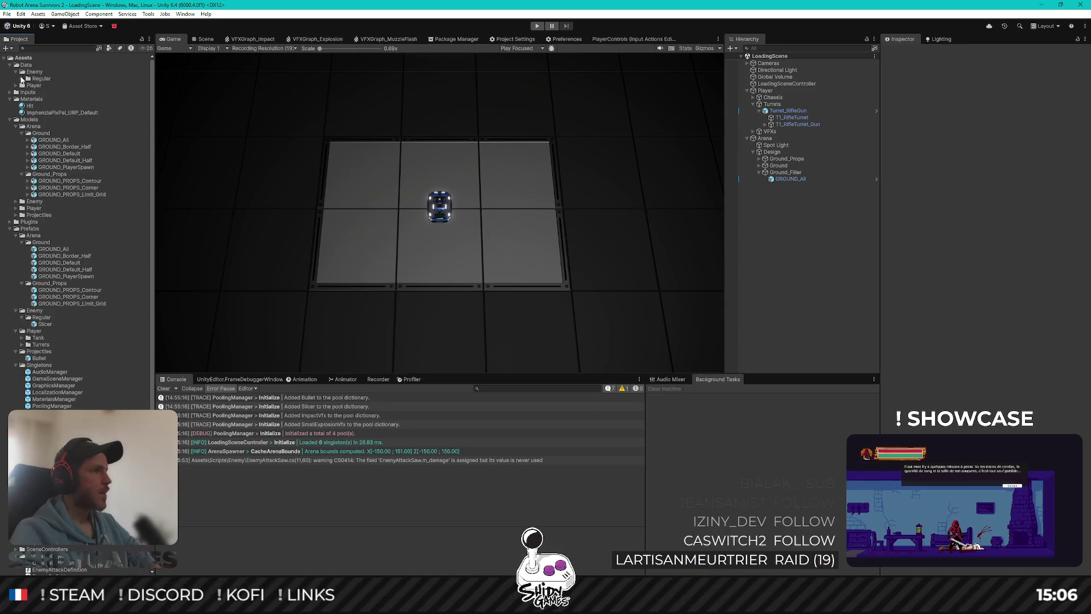
Create an Enemy Attack Definition asset named SlicerSaw in the Regular folder.
left_click(22, 79)
right_click(40, 79)
mouse_move(113, 83)
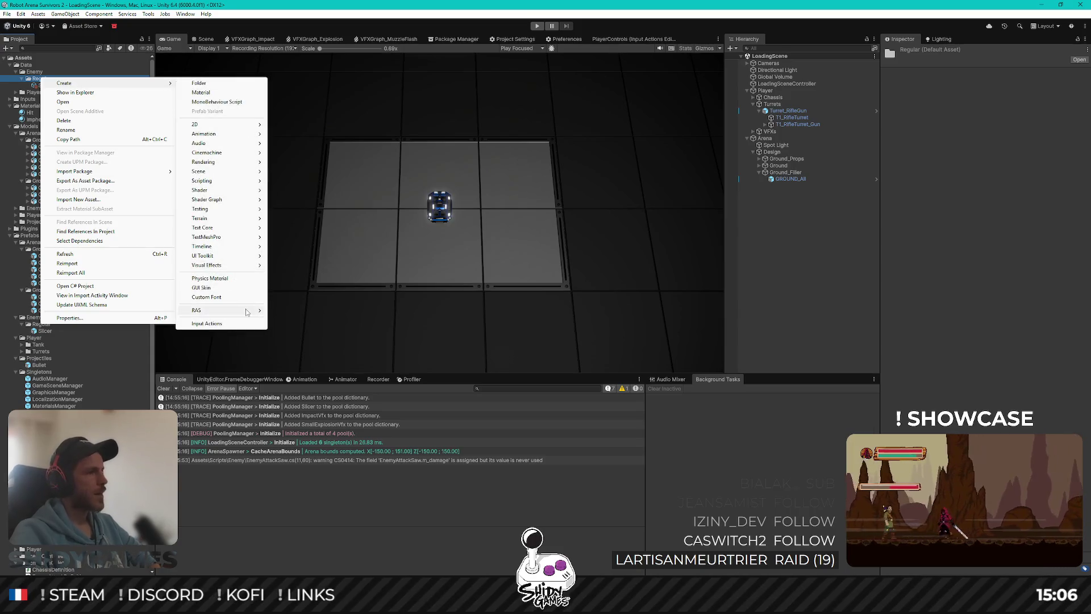
mouse_move(247, 312)
mouse_move(306, 312)
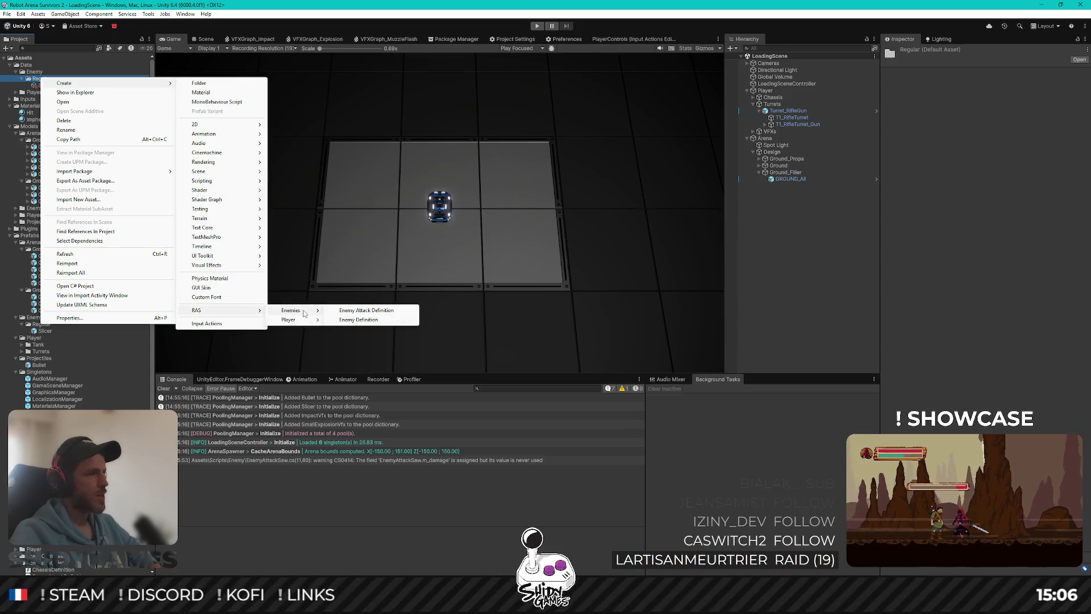
left_click(355, 310)
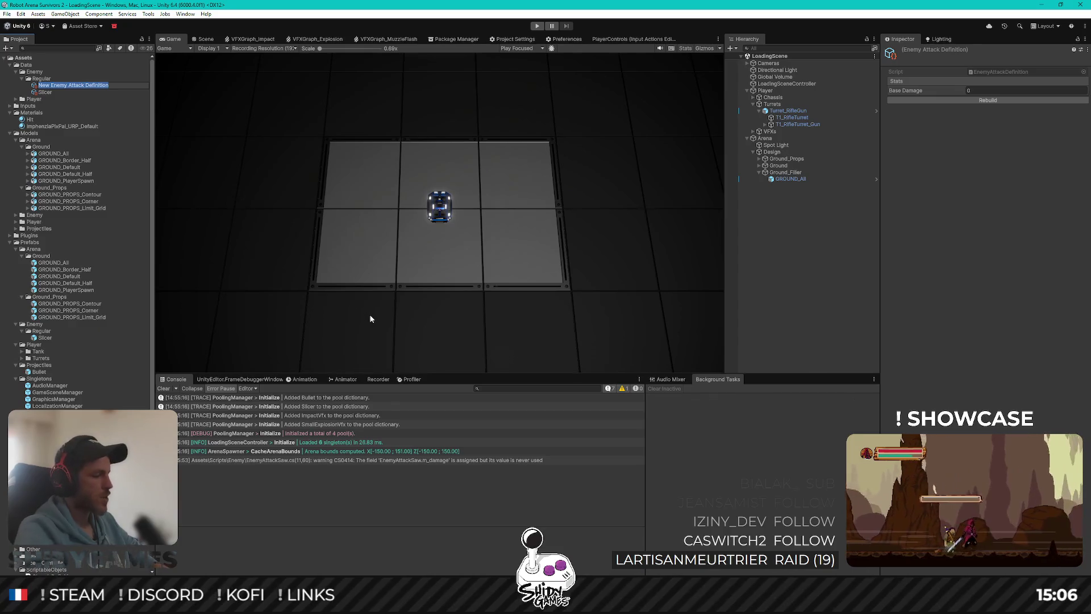
type("Slid")
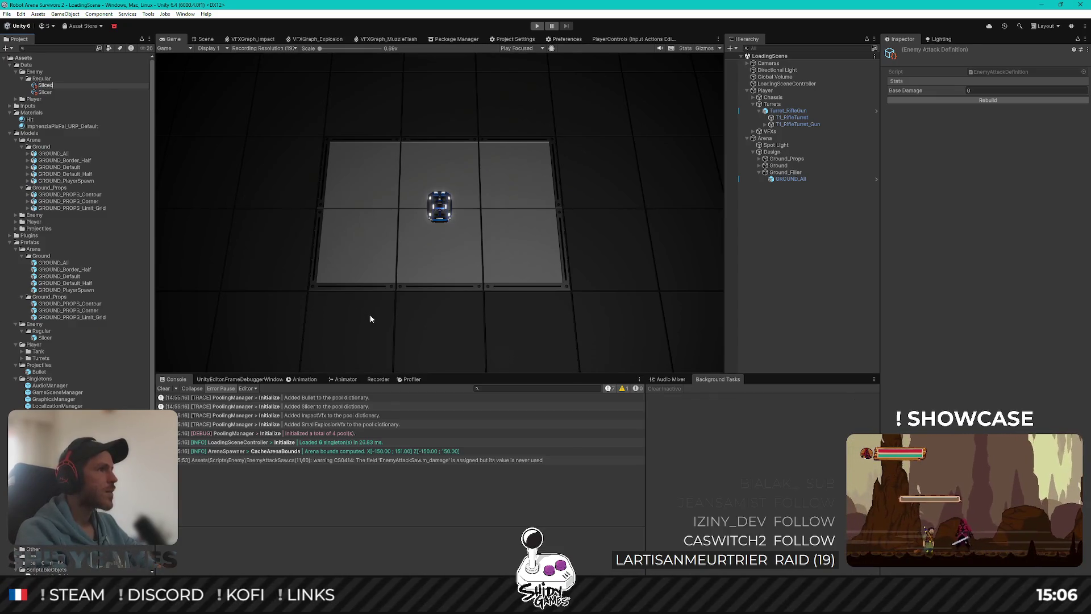
key("Return")
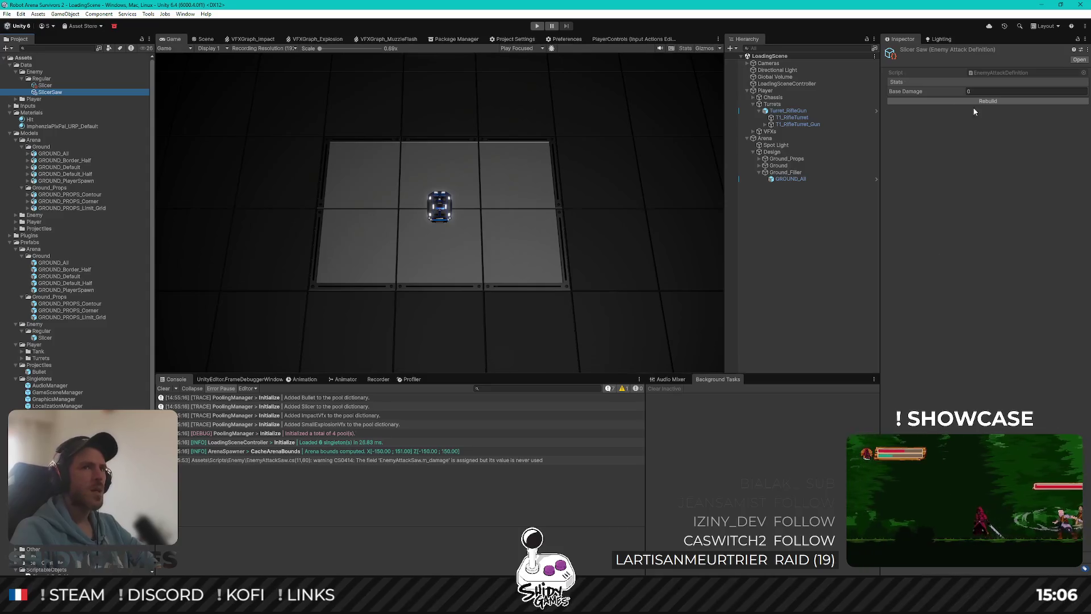
Set SlicerSaw's Base Damage to 10 in the Inspector.
left_click(1003, 91)
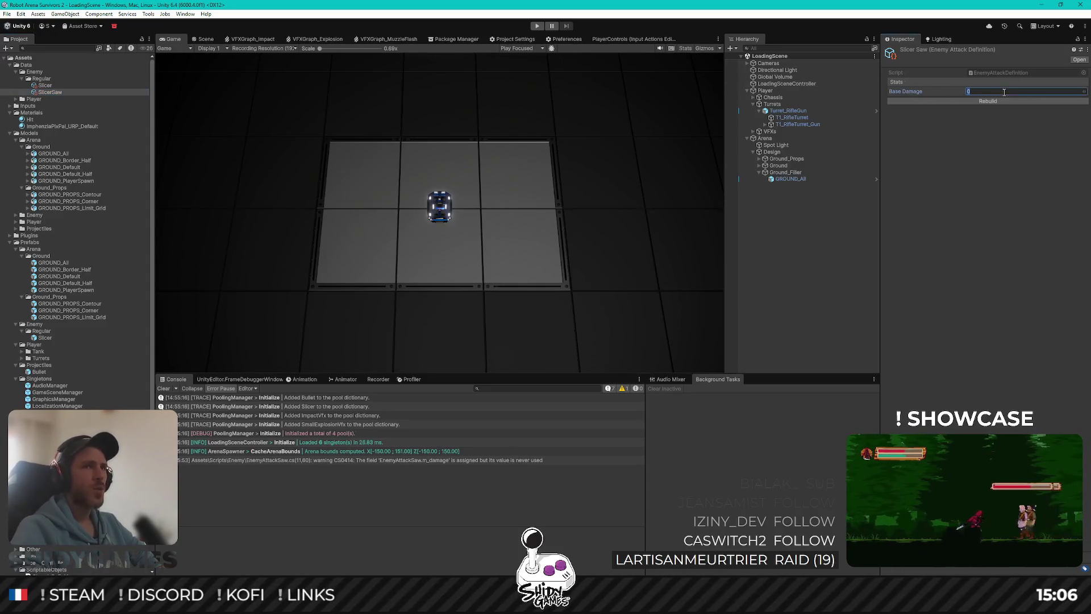
type("5")
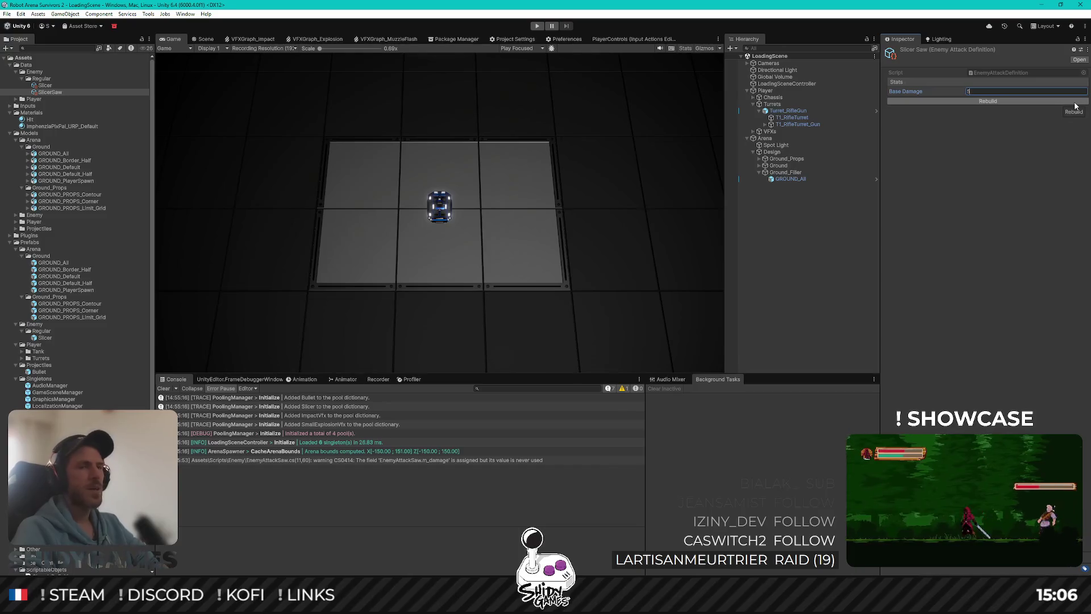
key("BackSpace")
type("0")
key("Return")
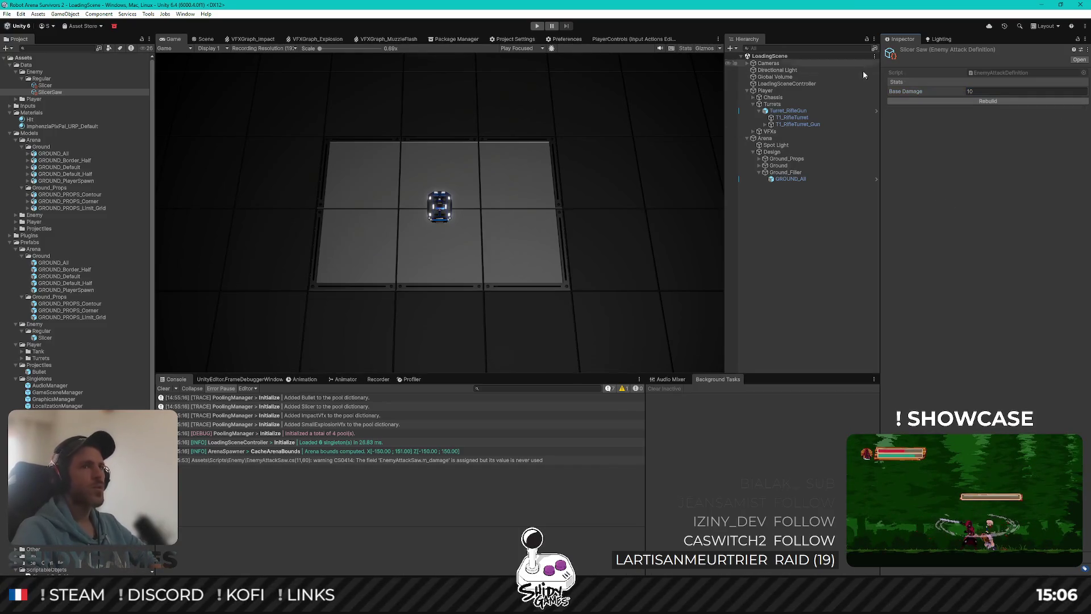